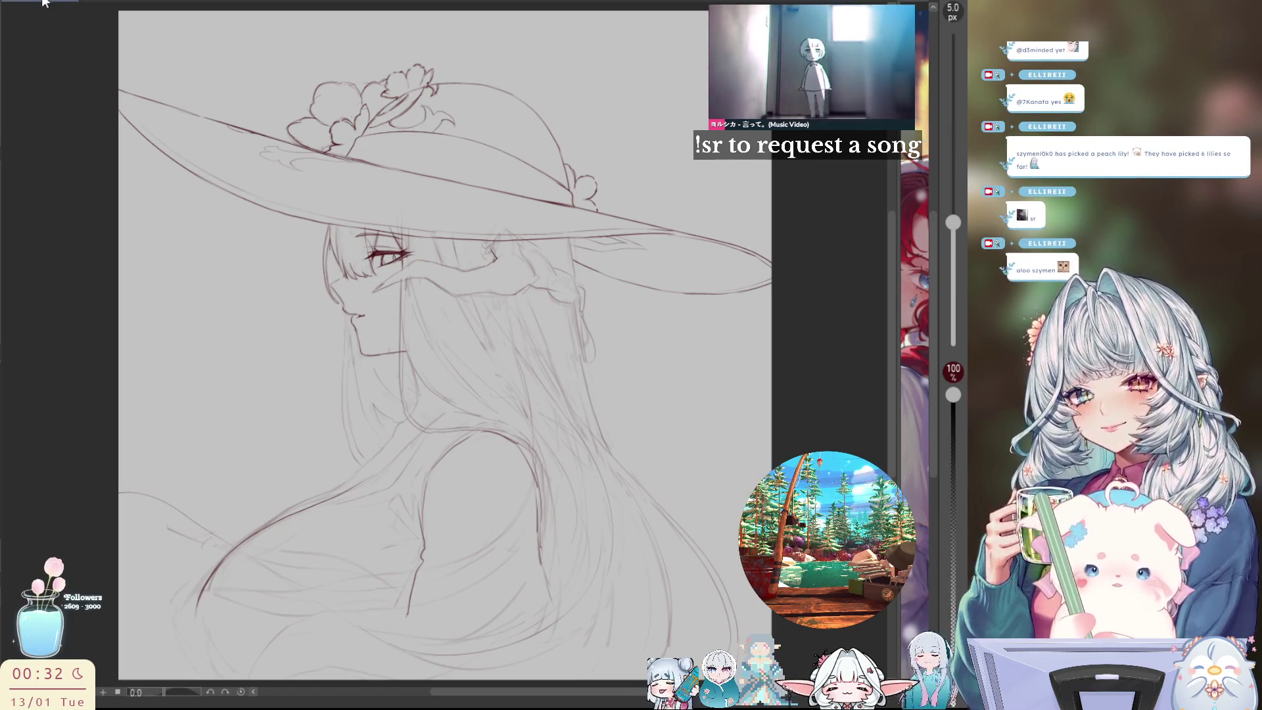
Toggle the canvas between mirrored and original to check the girl's profile
{"action": "key", "text": "h"}
{"action": "key", "text": "h"}
{"action": "scroll", "coordinate": [329, 280], "scroll_direction": "up", "scroll_amount": 2}
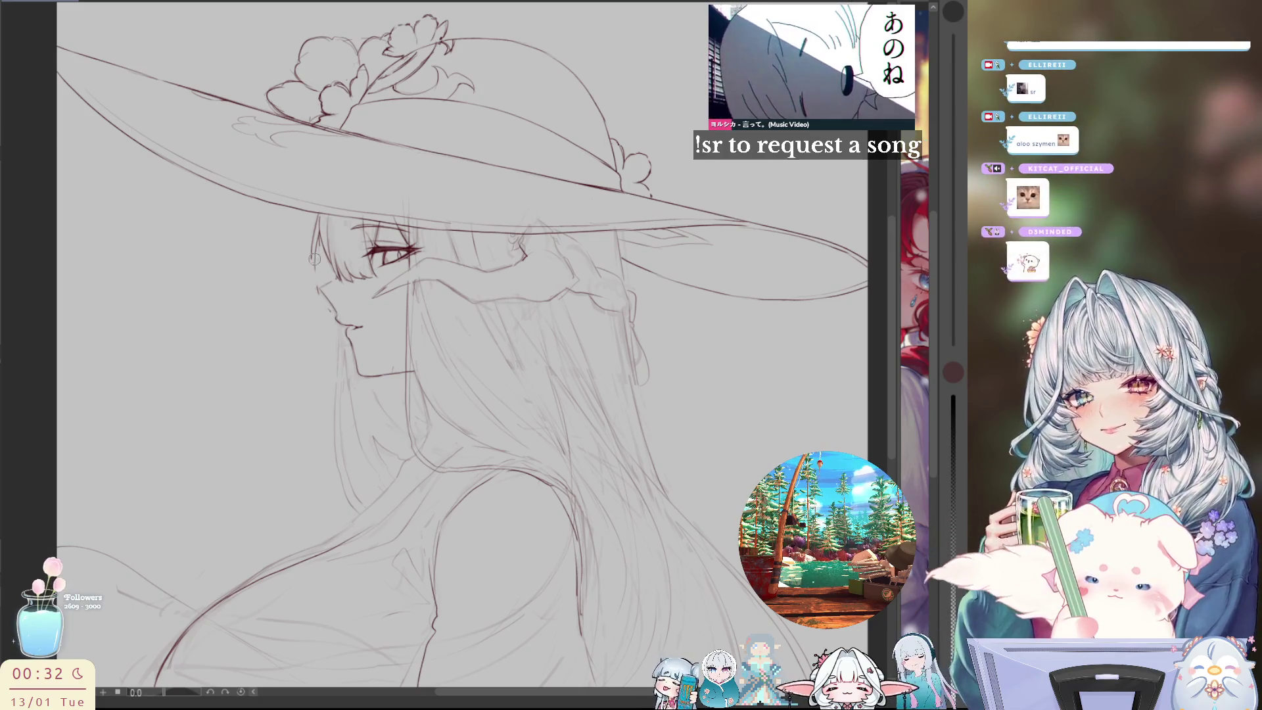
{"action": "key", "text": "h"}
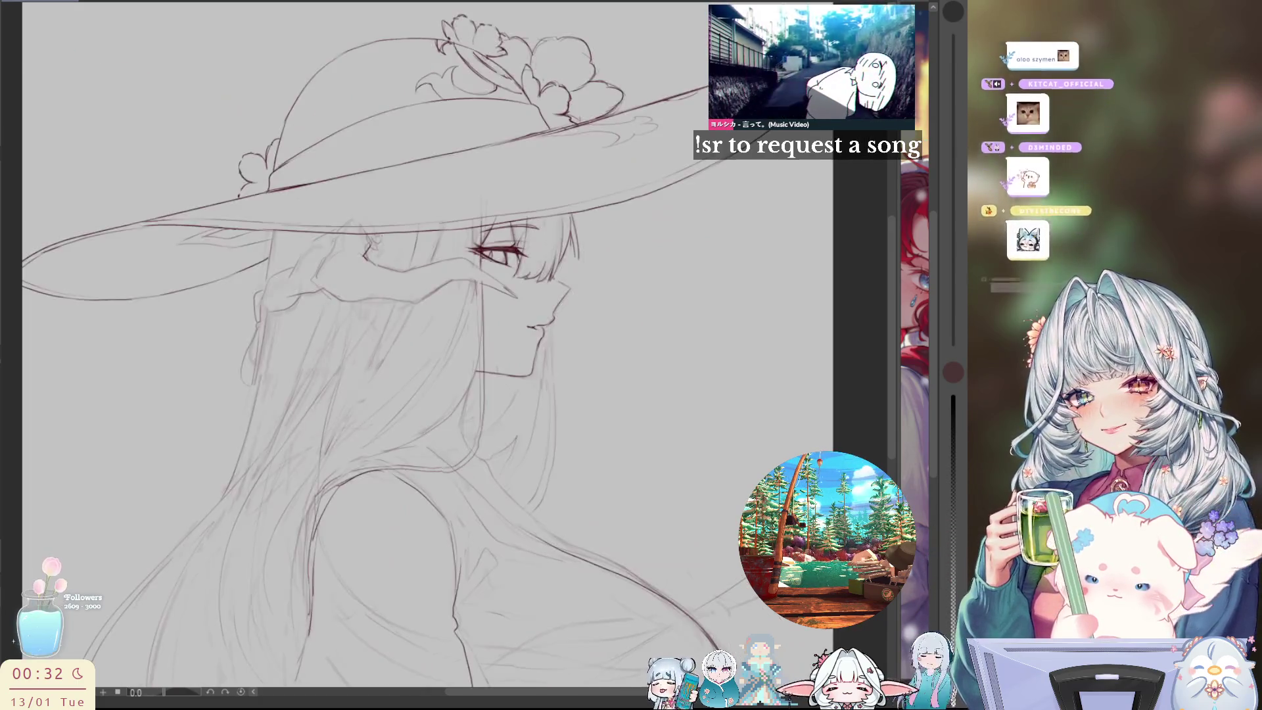
{"action": "key", "text": "h"}
{"action": "key", "text": "h"}
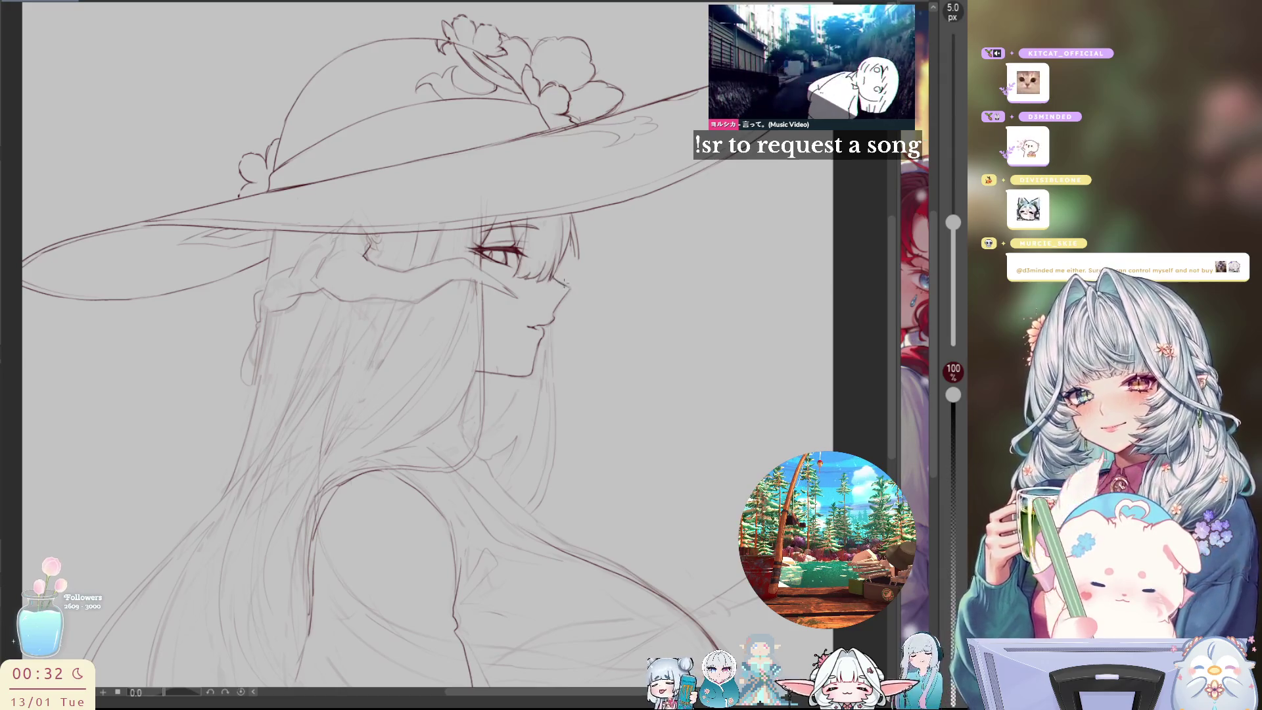
{"action": "key", "text": "h"}
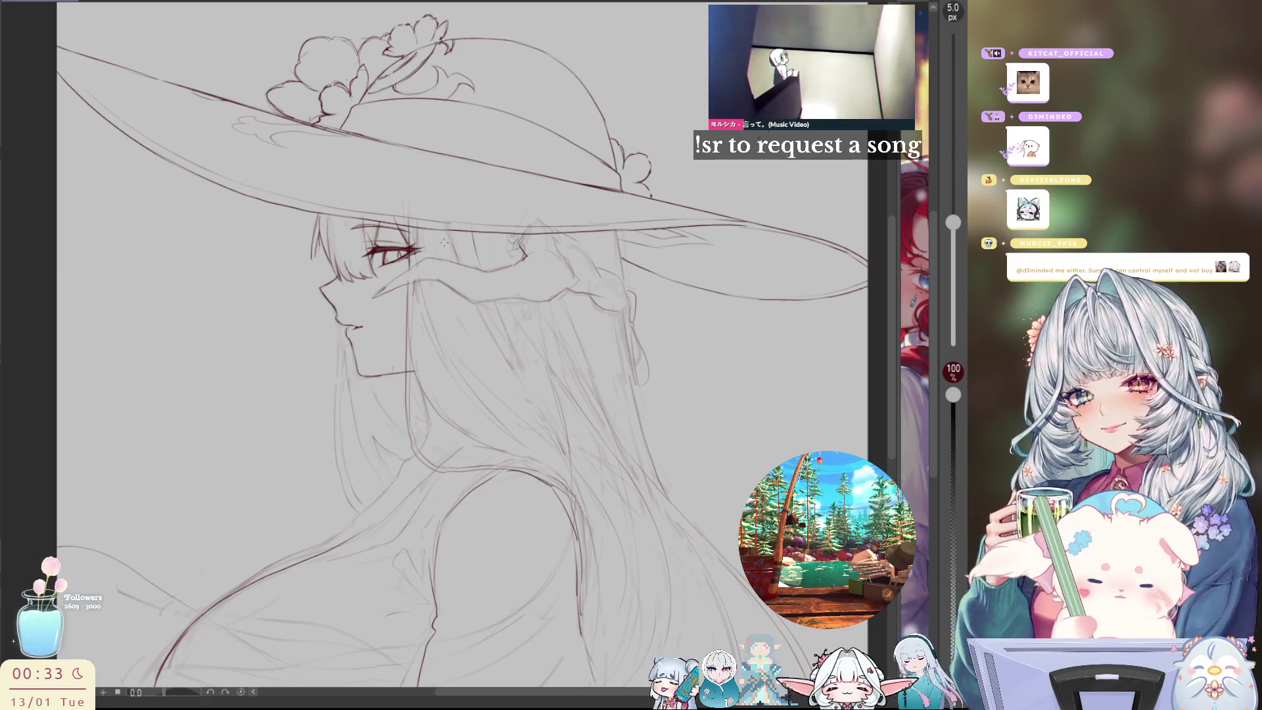
Mirror the view, pan to the lower hair and shoulder, and widen the red-haired reference panel
{"action": "key", "text": "h"}
{"action": "key", "text": "h"}
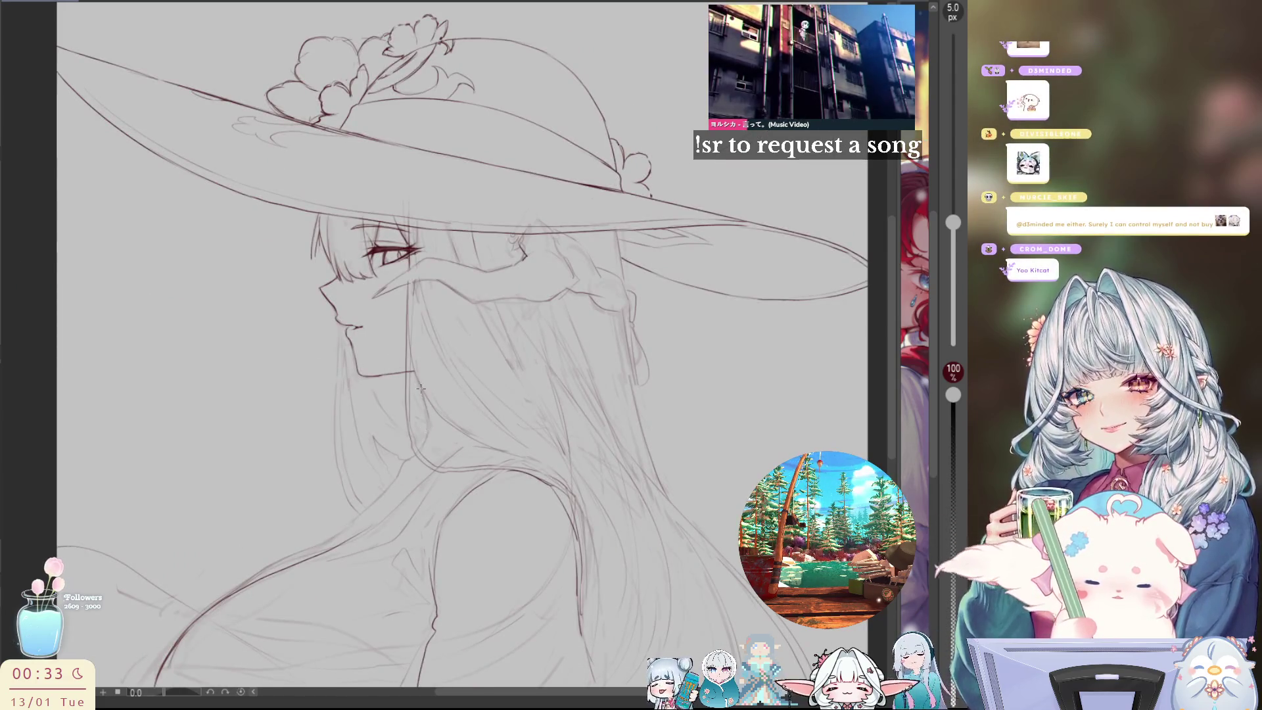
{"action": "left_click_drag", "start_coordinate": [413, 365], "coordinate": [286, 268]}
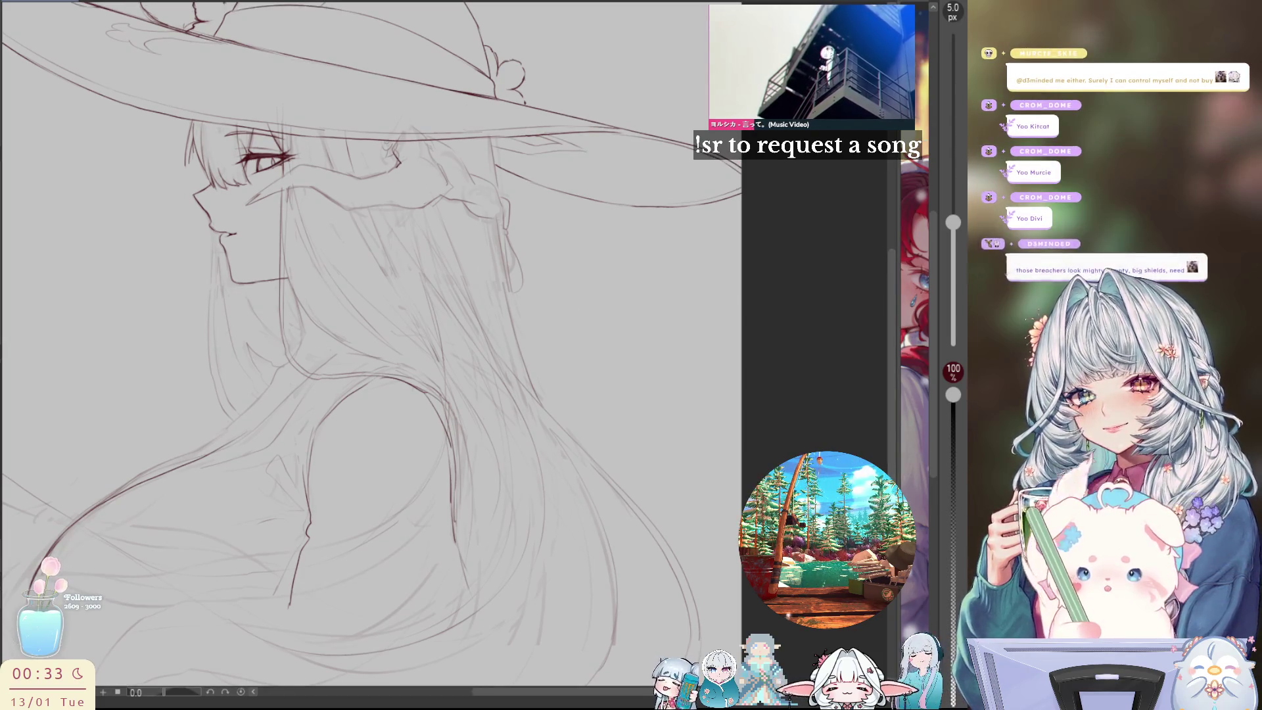
{"action": "left_click_drag", "start_coordinate": [899, 426], "coordinate": [686, 431]}
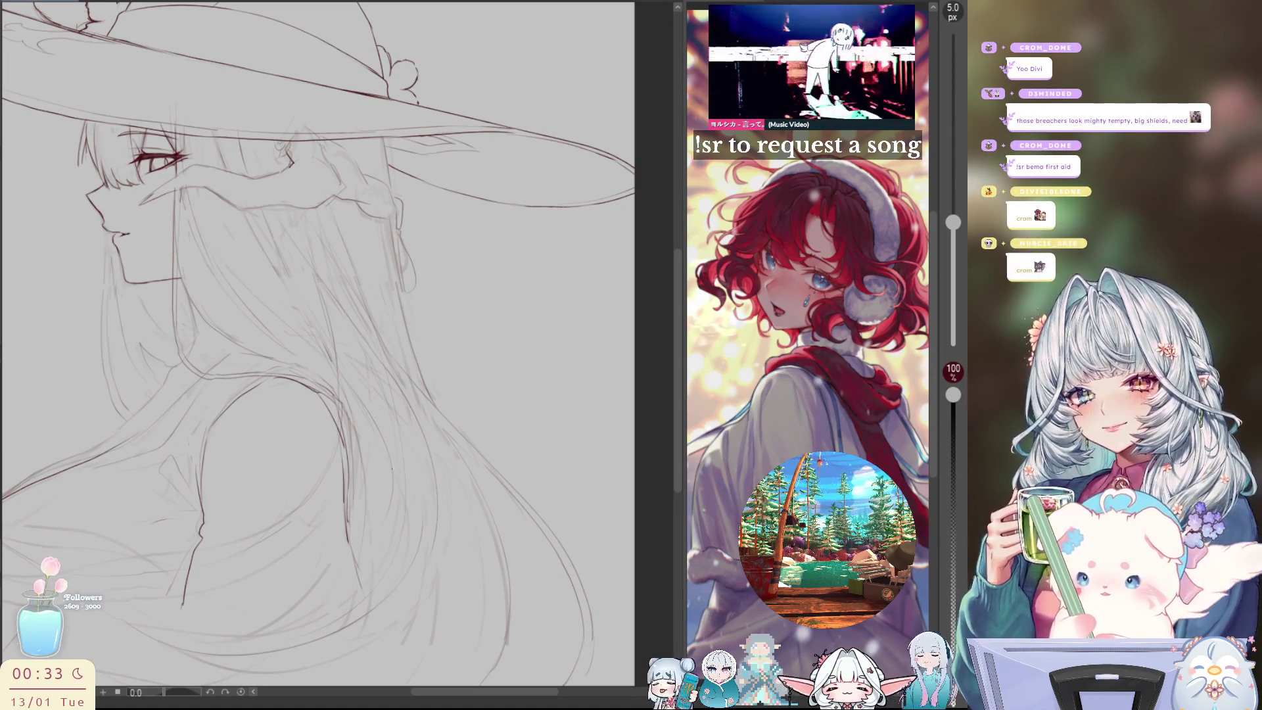
Frame the face and shoulder and darken the line along the neck and hair
{"action": "left_click_drag", "start_coordinate": [415, 487], "coordinate": [480, 490]}
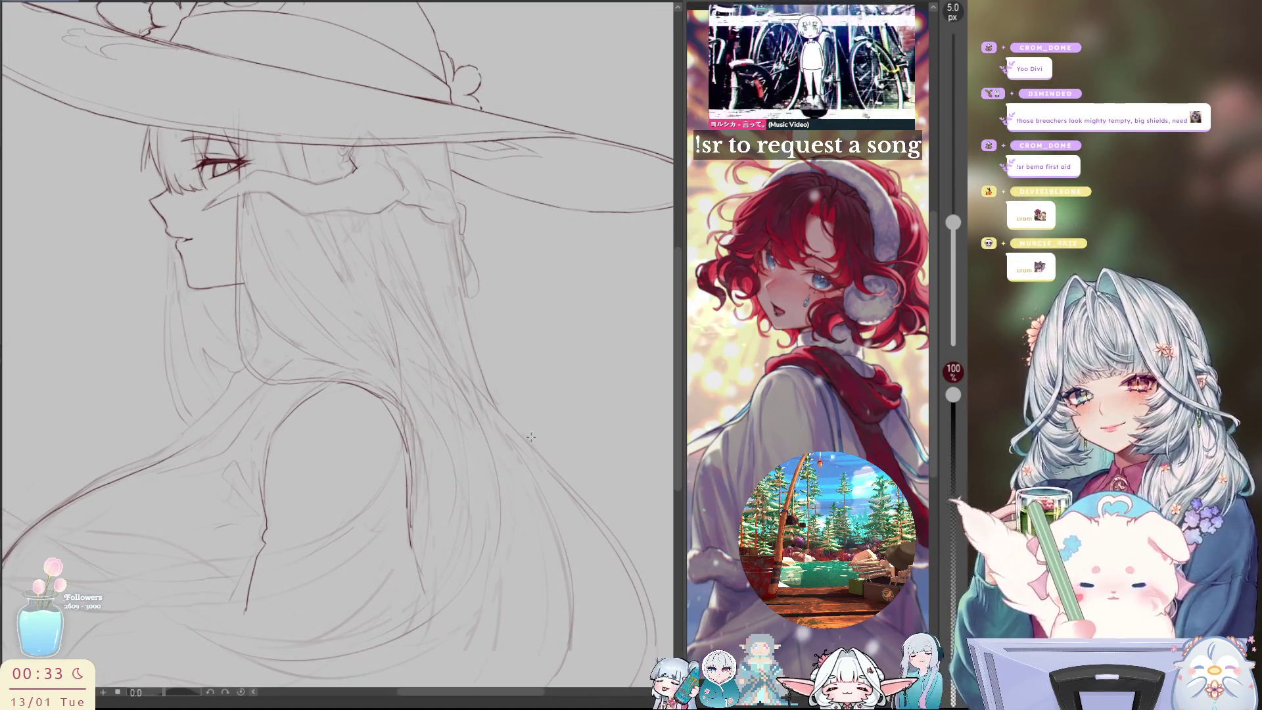
{"action": "left_click_drag", "start_coordinate": [242, 291], "coordinate": [314, 298]}
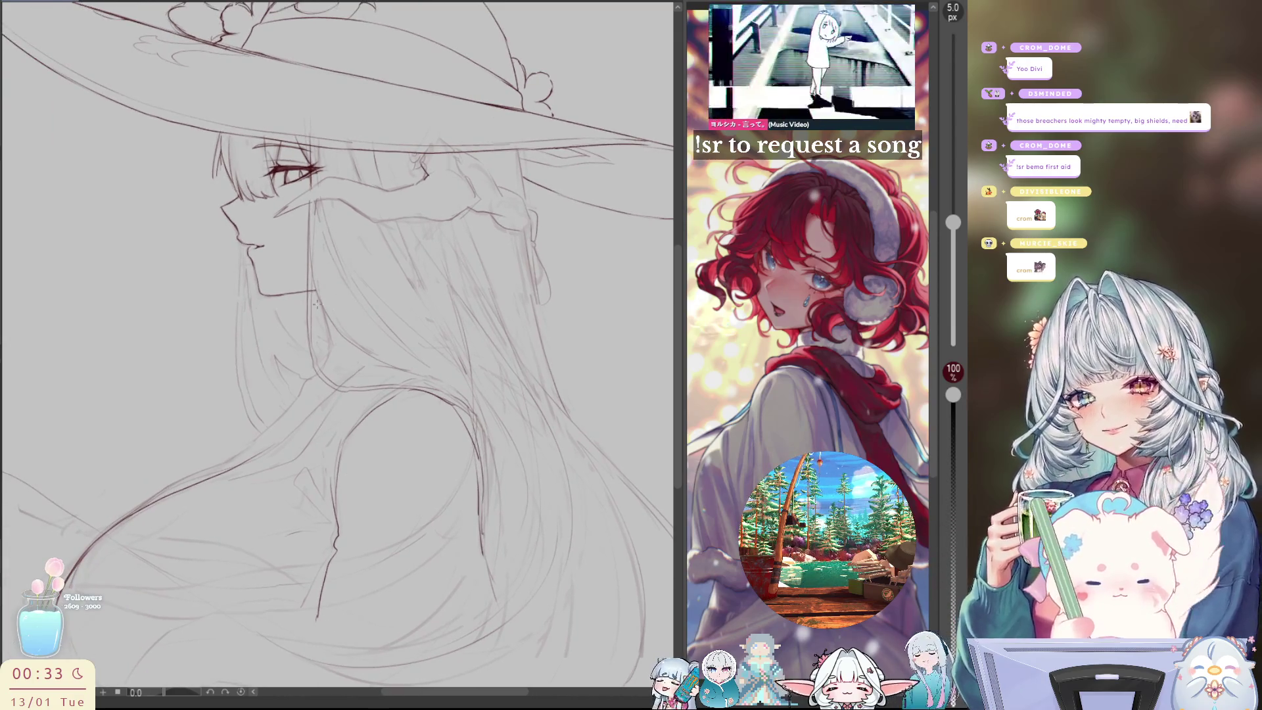
{"action": "left_click_drag", "start_coordinate": [315, 341], "coordinate": [315, 239]}
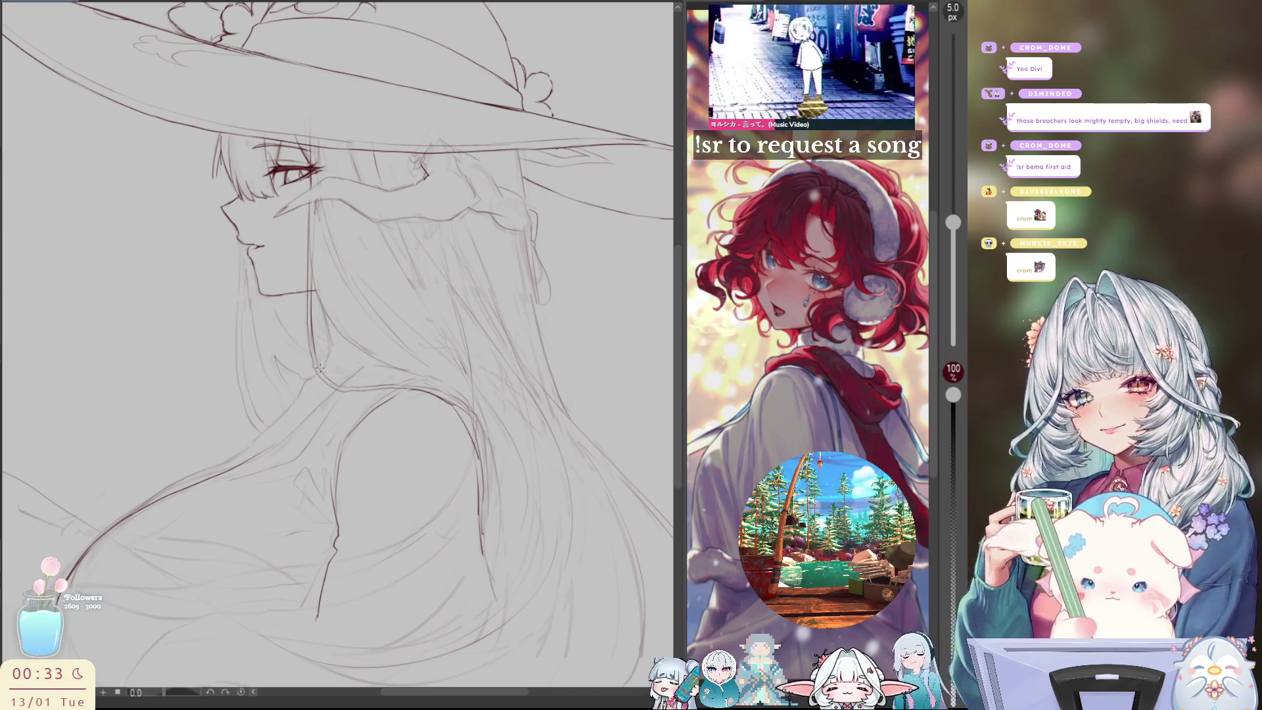
Flip the canvas back and forth to check the drawing's proportions
{"action": "key", "text": "h"}
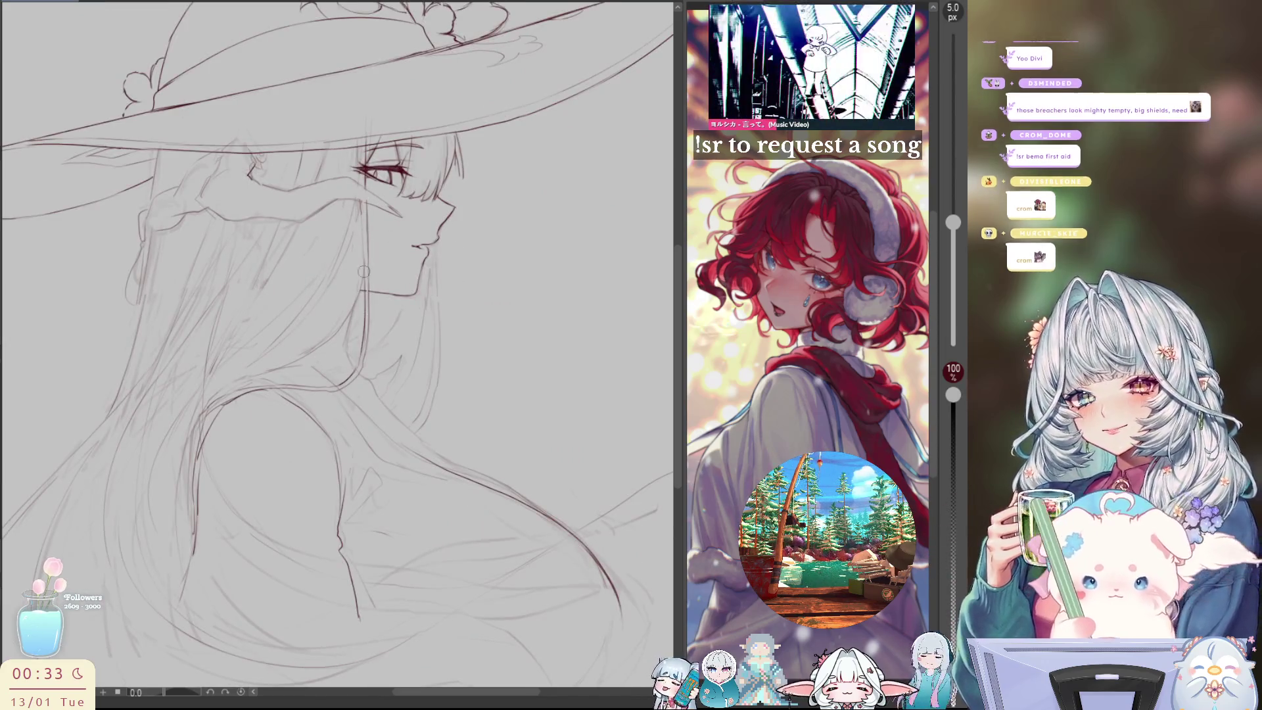
{"action": "key", "text": "h"}
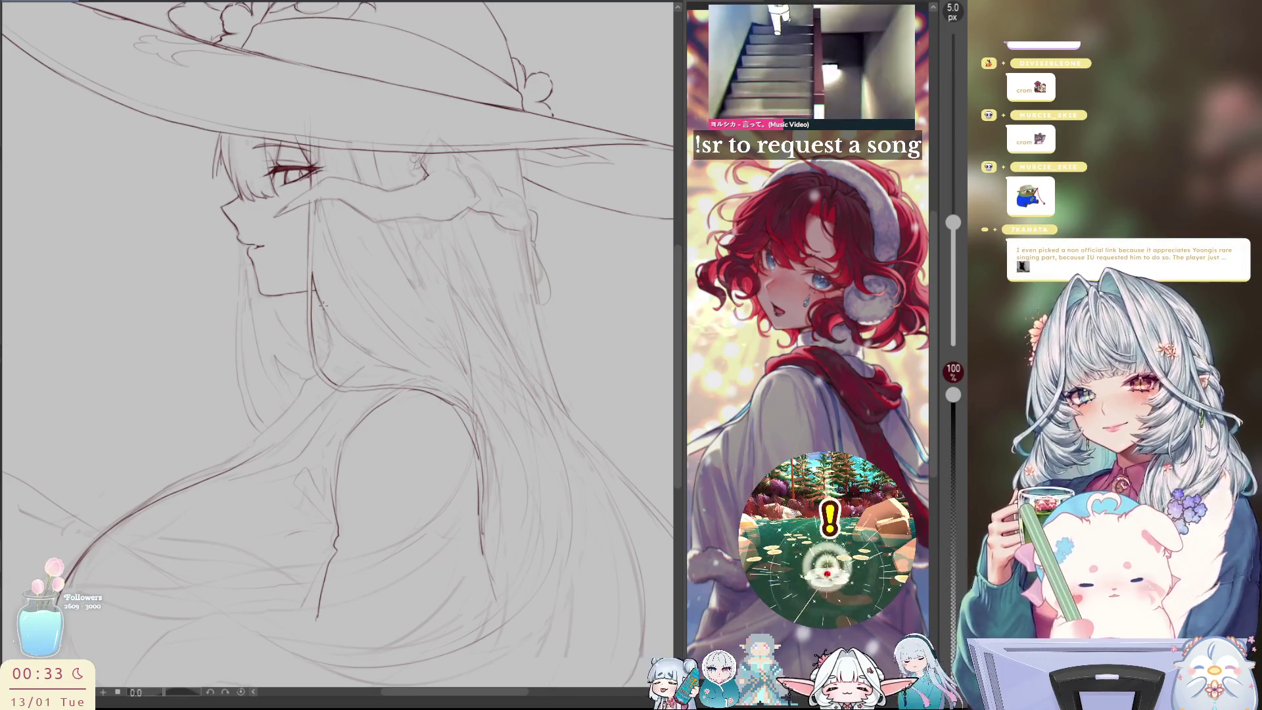
{"action": "scroll", "coordinate": [485, 336], "scroll_direction": "down", "scroll_amount": 2}
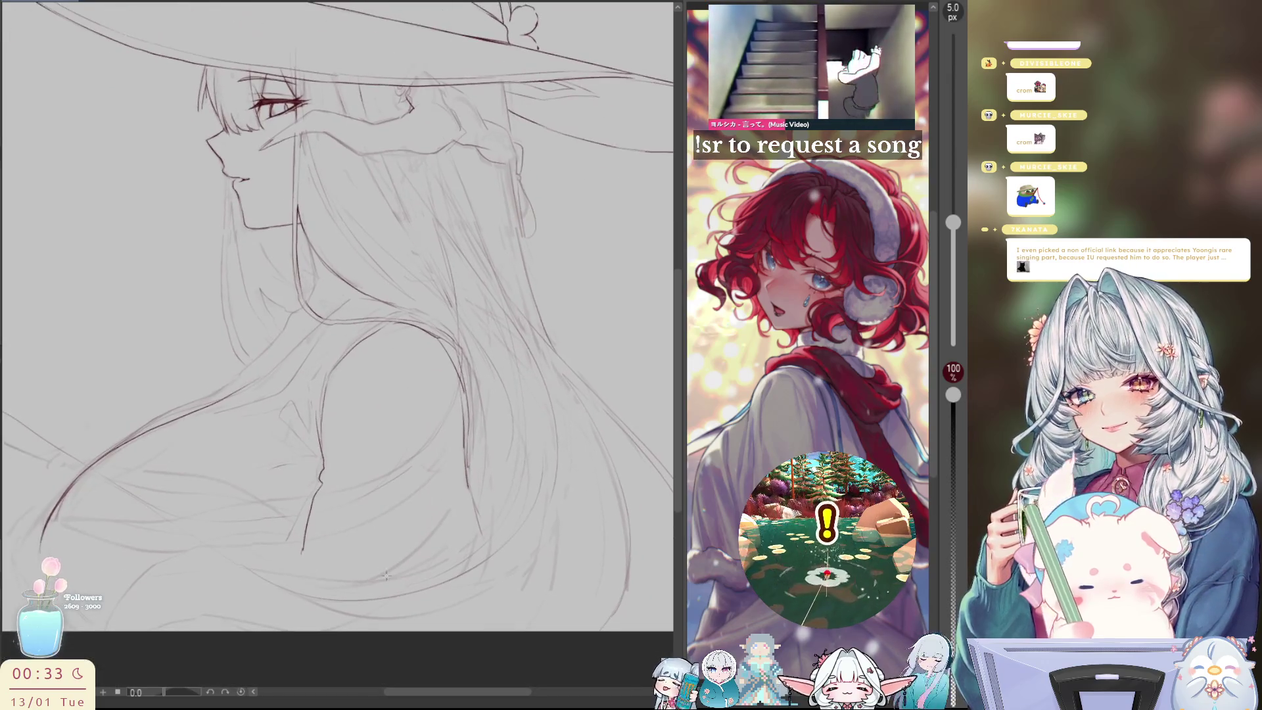
{"action": "key", "text": "h"}
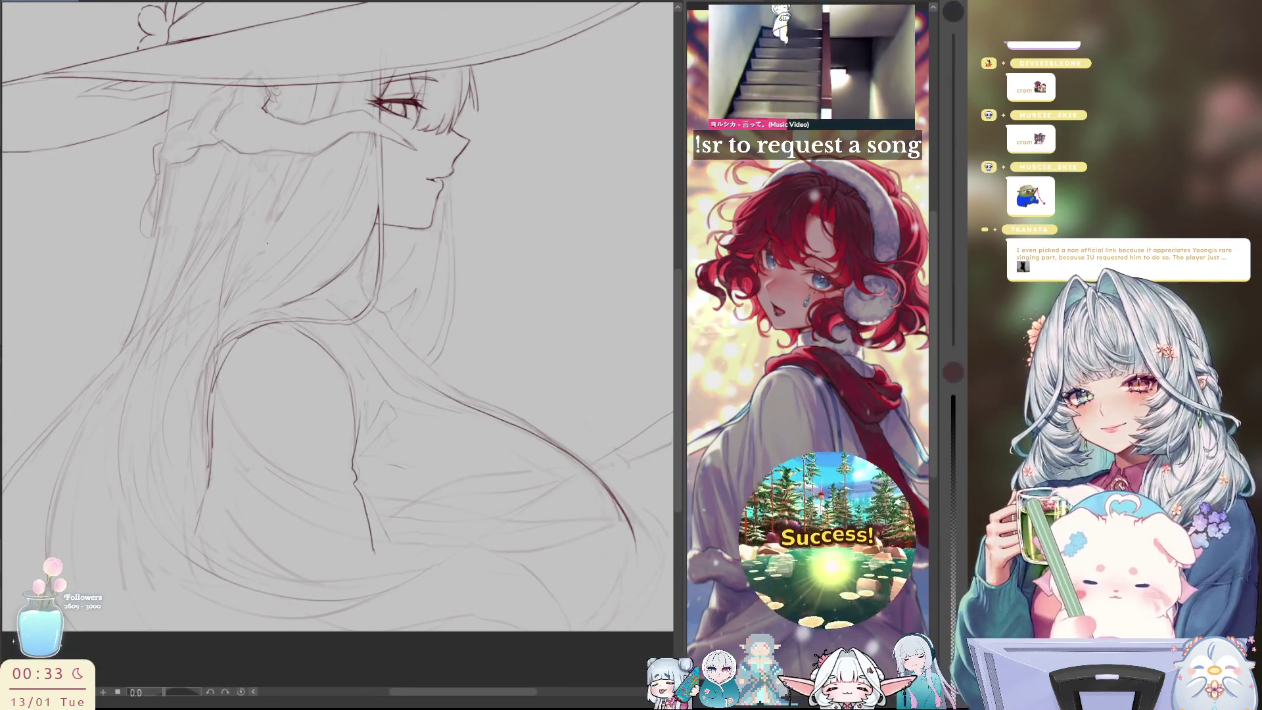
{"action": "scroll", "coordinate": [215, 338], "scroll_direction": "down", "scroll_amount": 4}
{"action": "scroll", "coordinate": [218, 320], "scroll_direction": "up", "scroll_amount": 3}
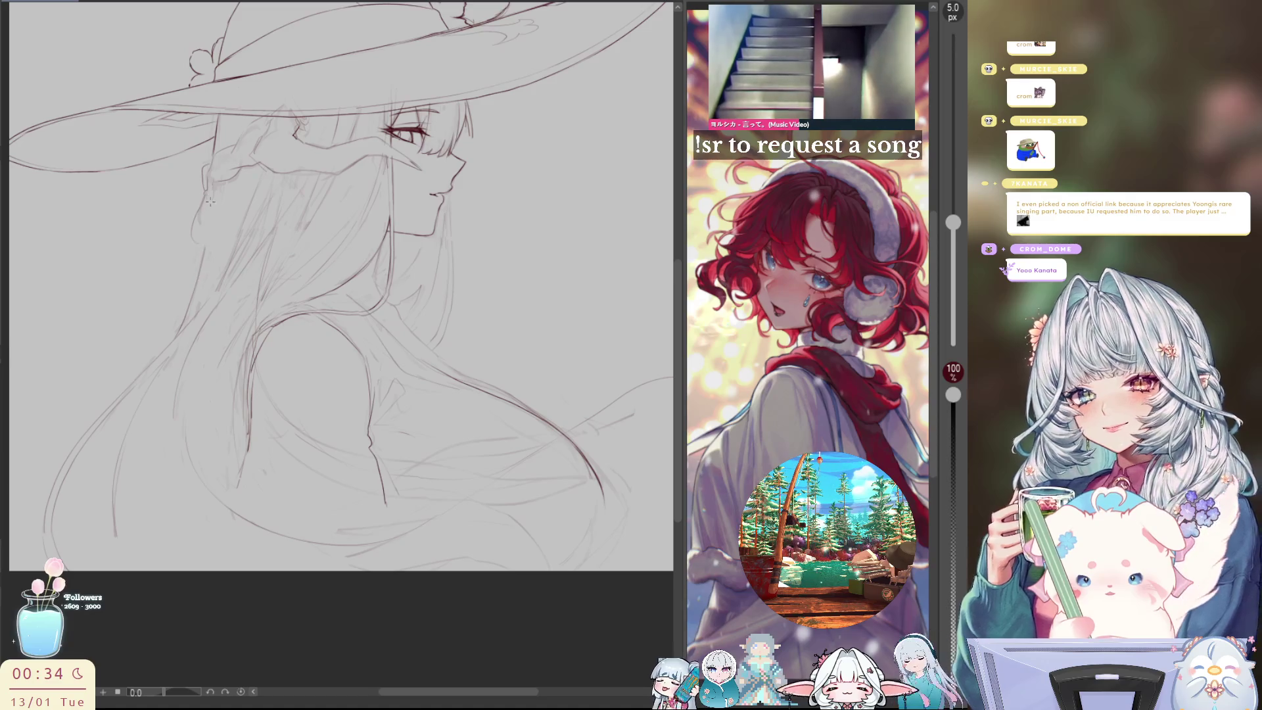
{"action": "key", "text": "h"}
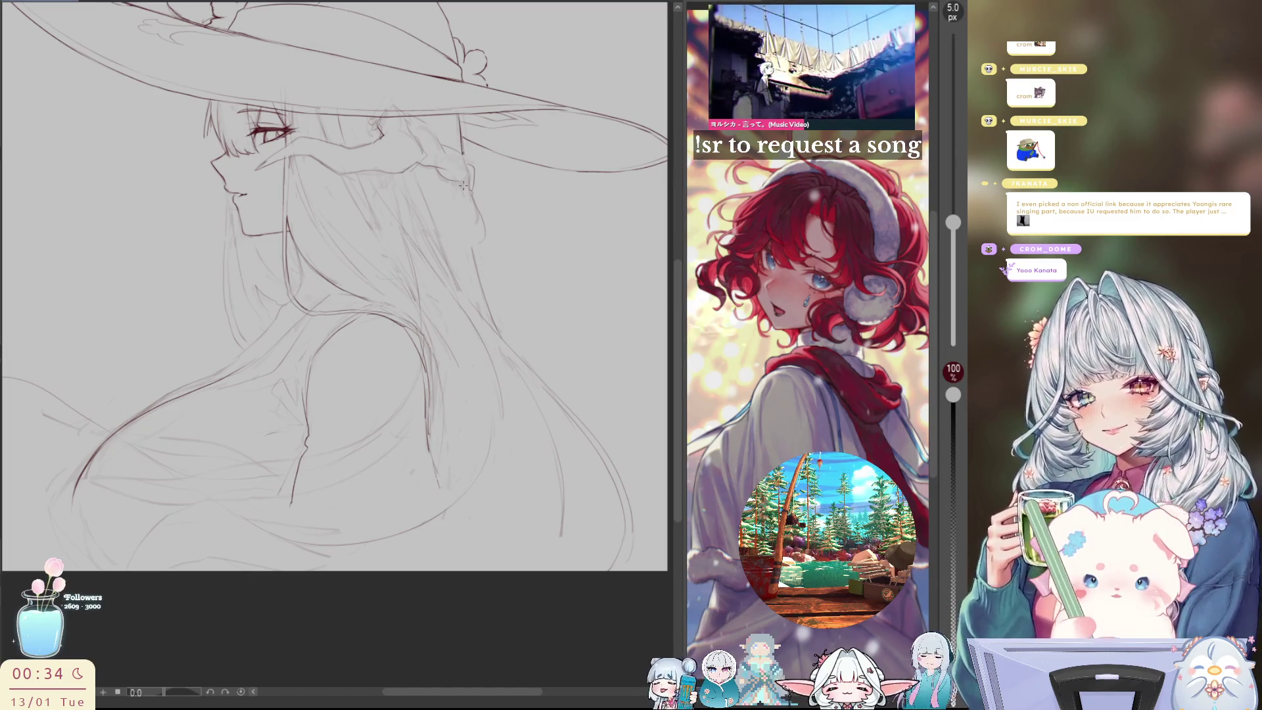
Undo the stray hair outline stroke and recheck the profile mirrored
{"action": "key", "text": "ctrl+z"}
{"action": "key", "text": "ctrl+z"}
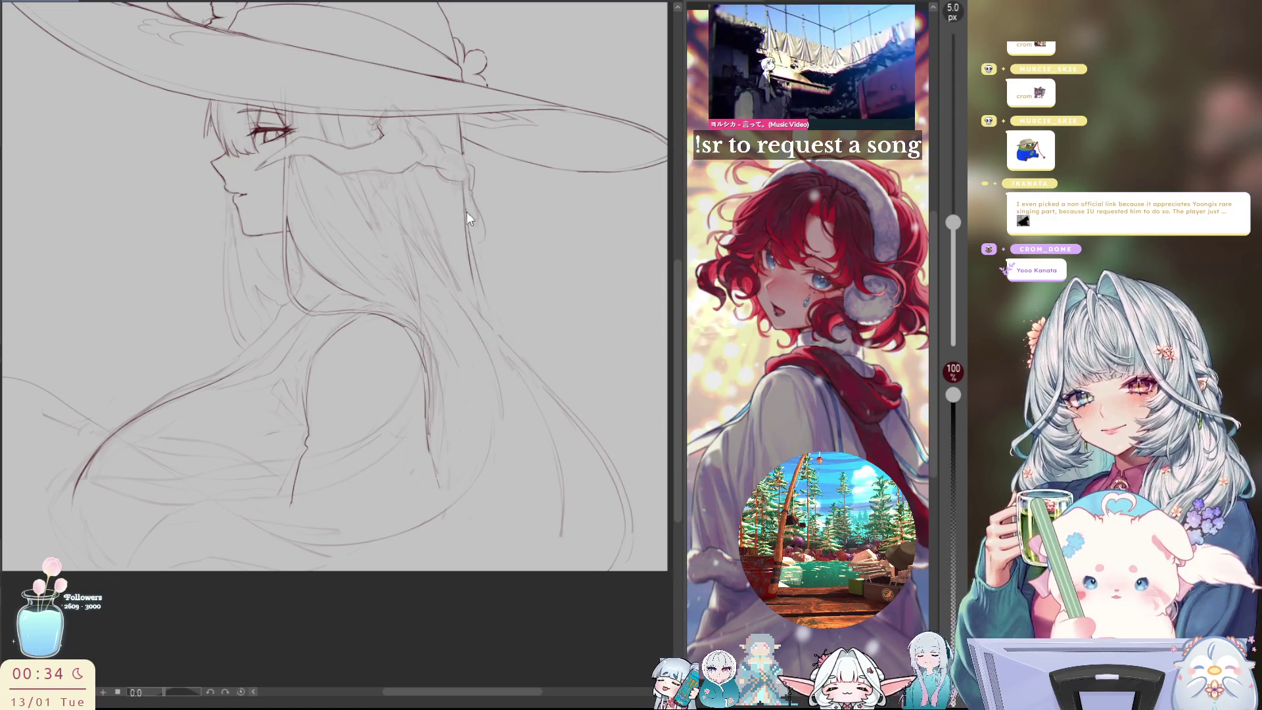
{"action": "key", "text": "h"}
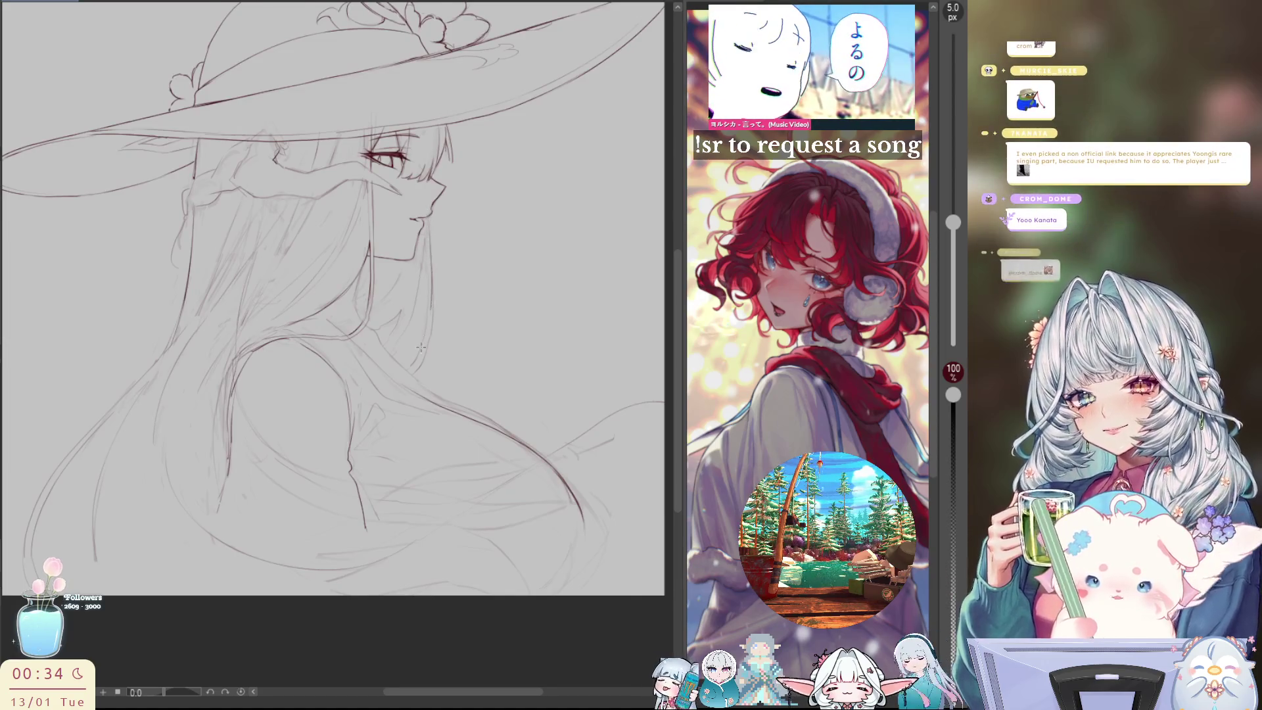
{"action": "key", "text": "h"}
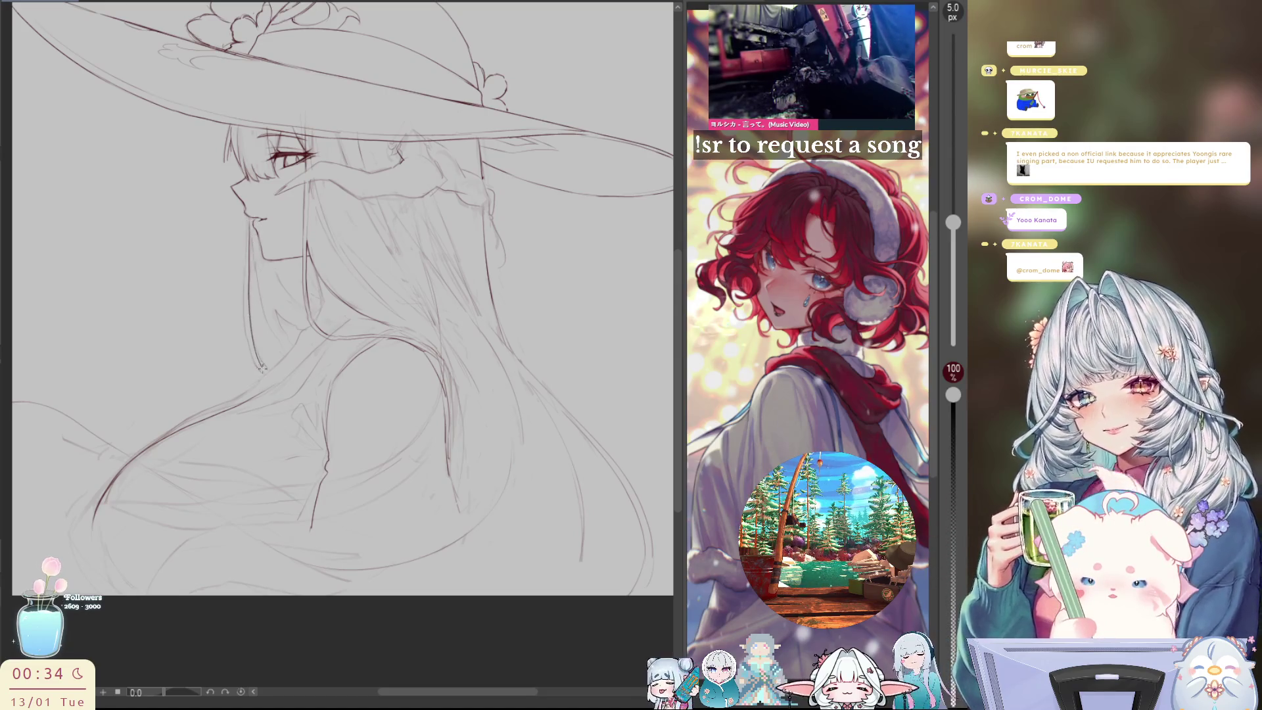
Draw a vertical pencil line in the back hair, then view the sketch mirrored facing right
{"action": "left_click_drag", "start_coordinate": [249, 223], "coordinate": [247, 296]}
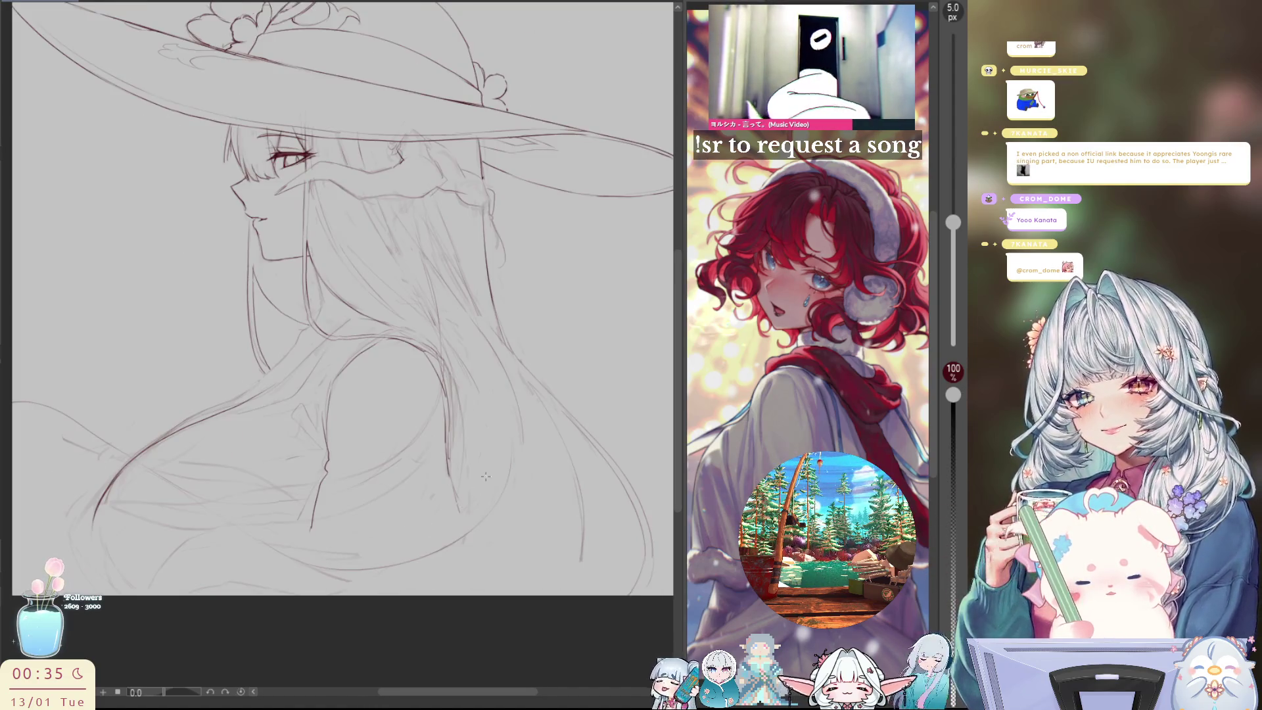
{"action": "left_click_drag", "start_coordinate": [272, 299], "coordinate": [245, 309]}
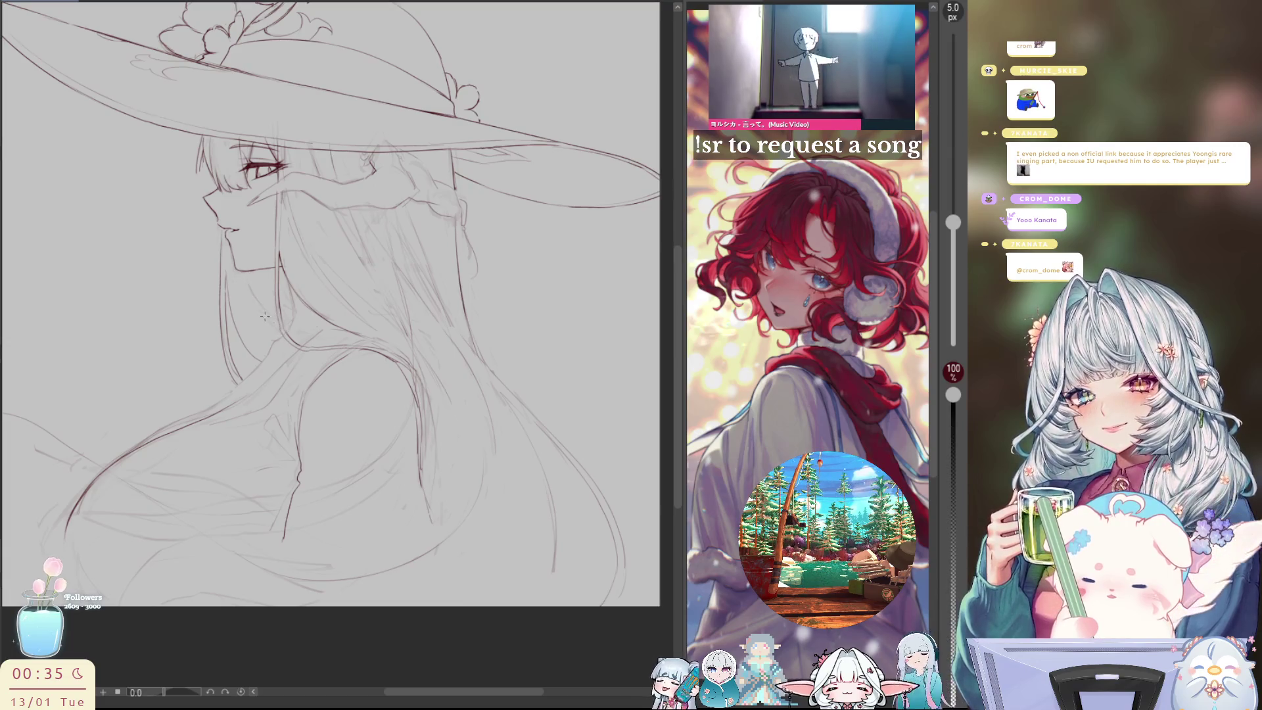
{"action": "key", "text": "h"}
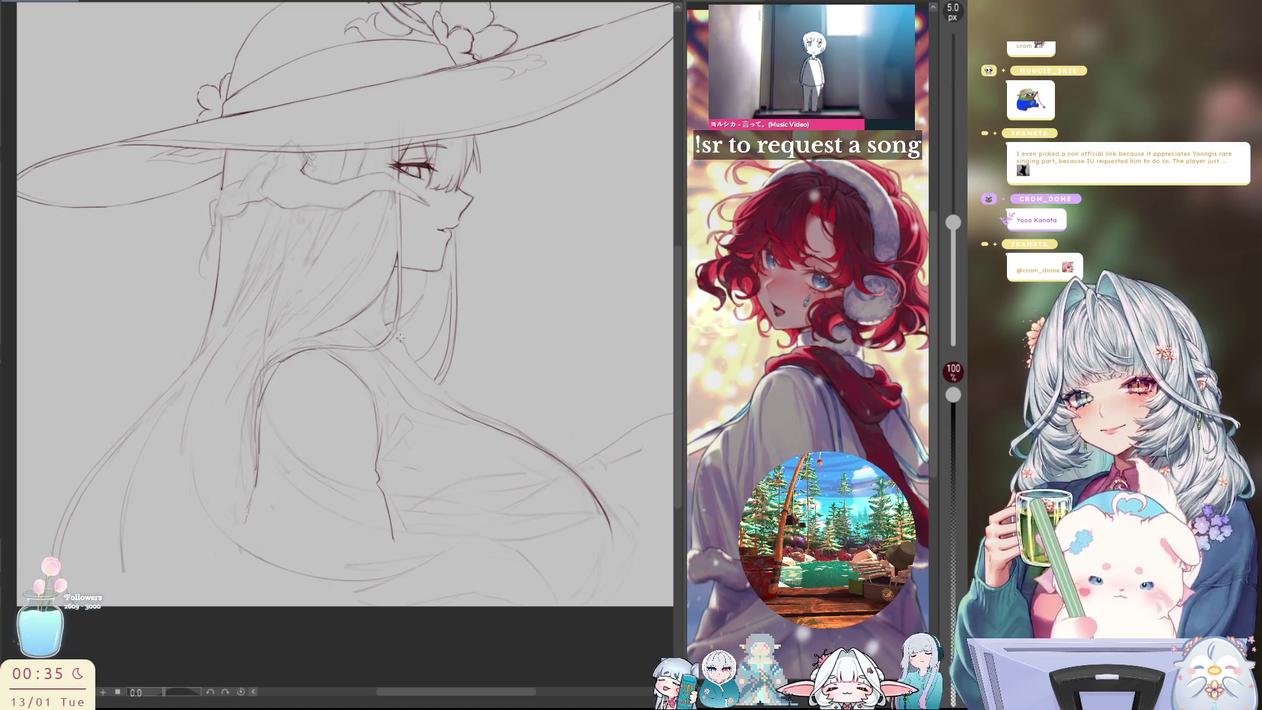
{"action": "key", "text": "h"}
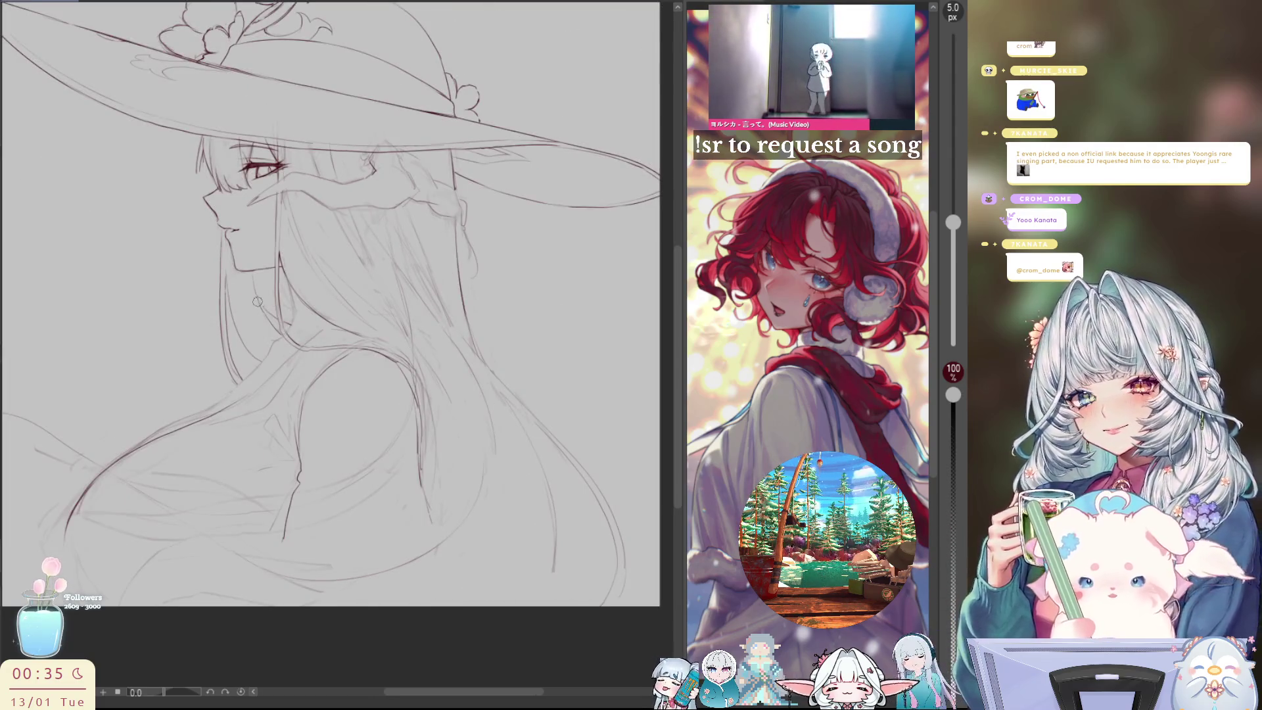
{"action": "left_click_drag", "start_coordinate": [404, 201], "coordinate": [346, 195]}
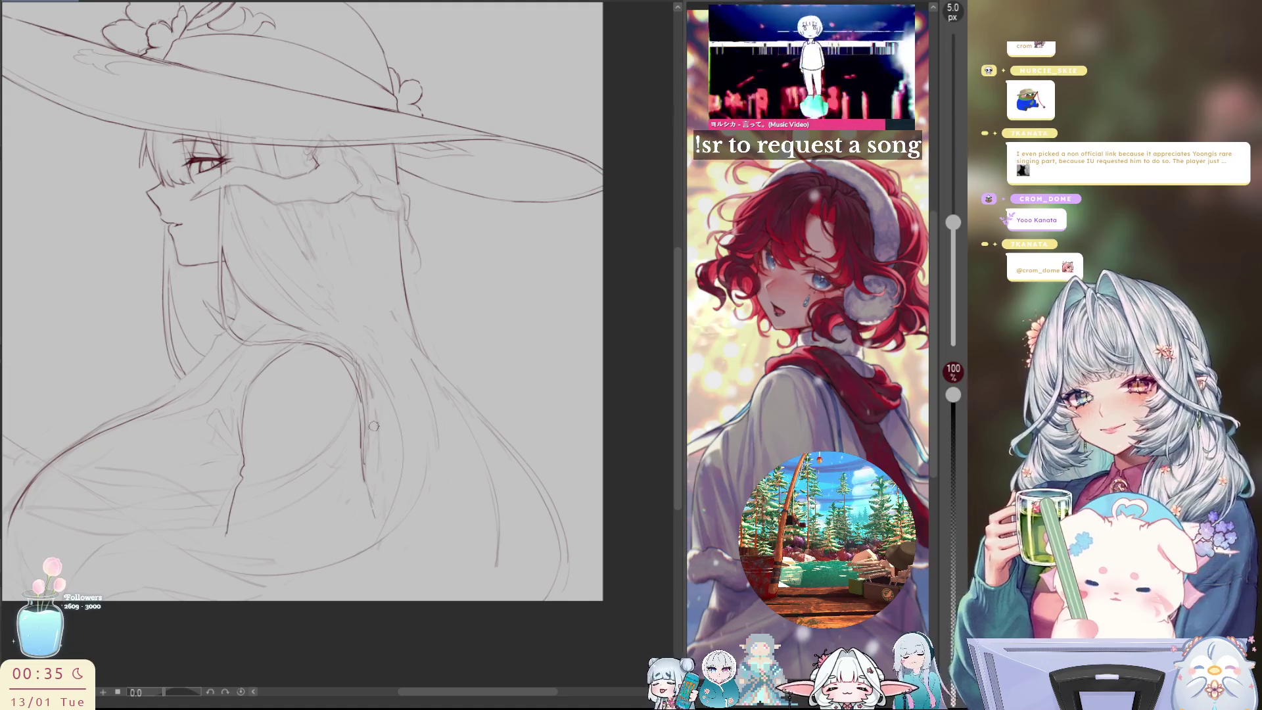
{"action": "key", "text": "h"}
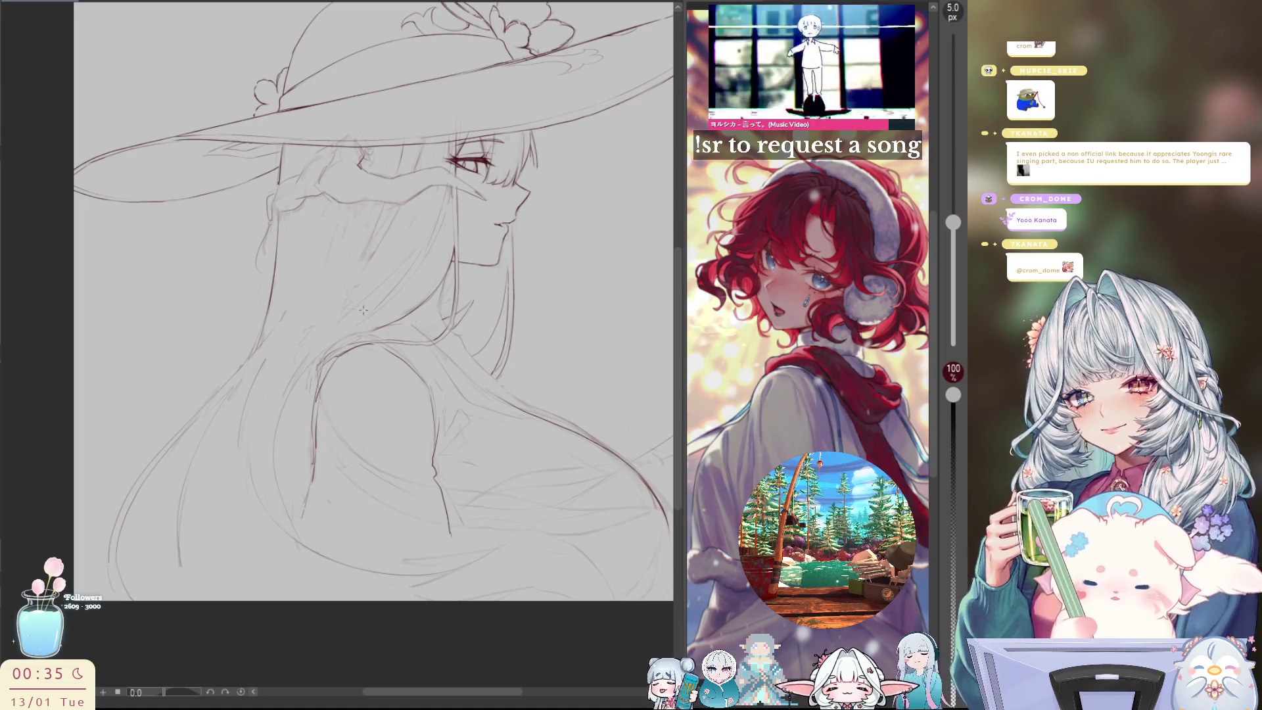
Add strokes along the hair strands and lower hair curve, undoing one misplaced long stroke
{"action": "left_click_drag", "start_coordinate": [306, 315], "coordinate": [342, 497]}
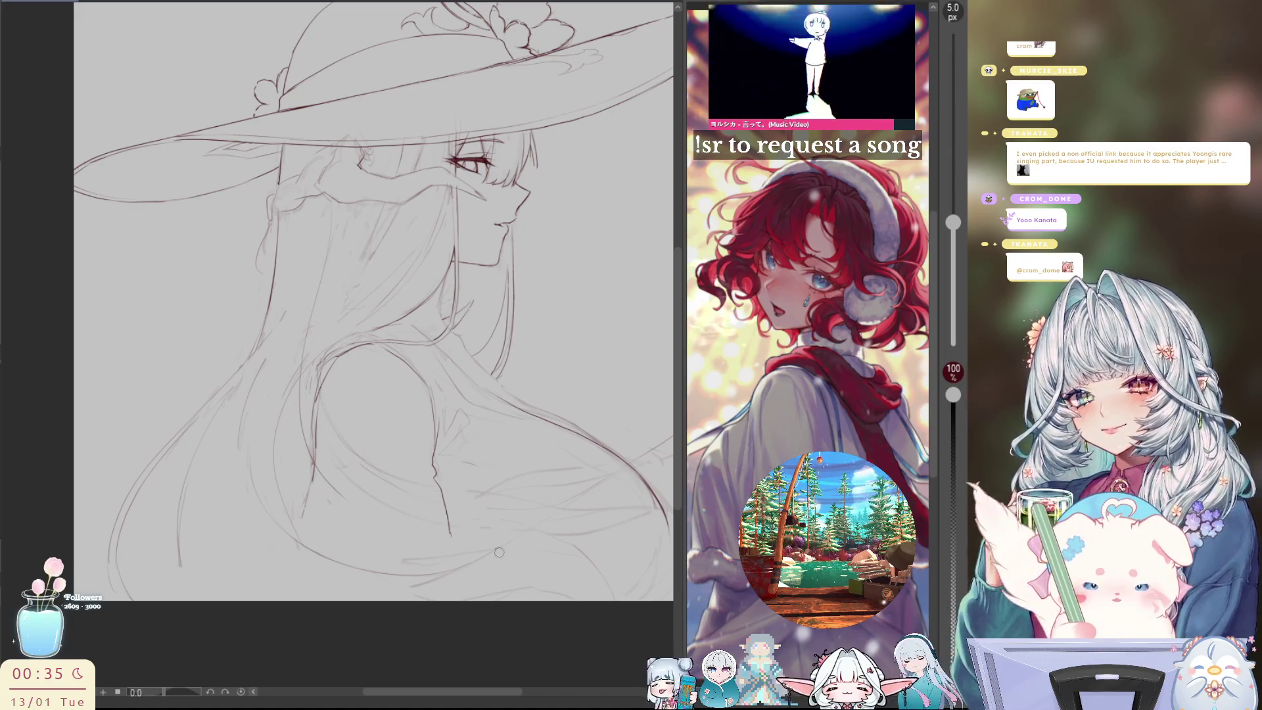
{"action": "left_click_drag", "start_coordinate": [511, 474], "coordinate": [321, 448]}
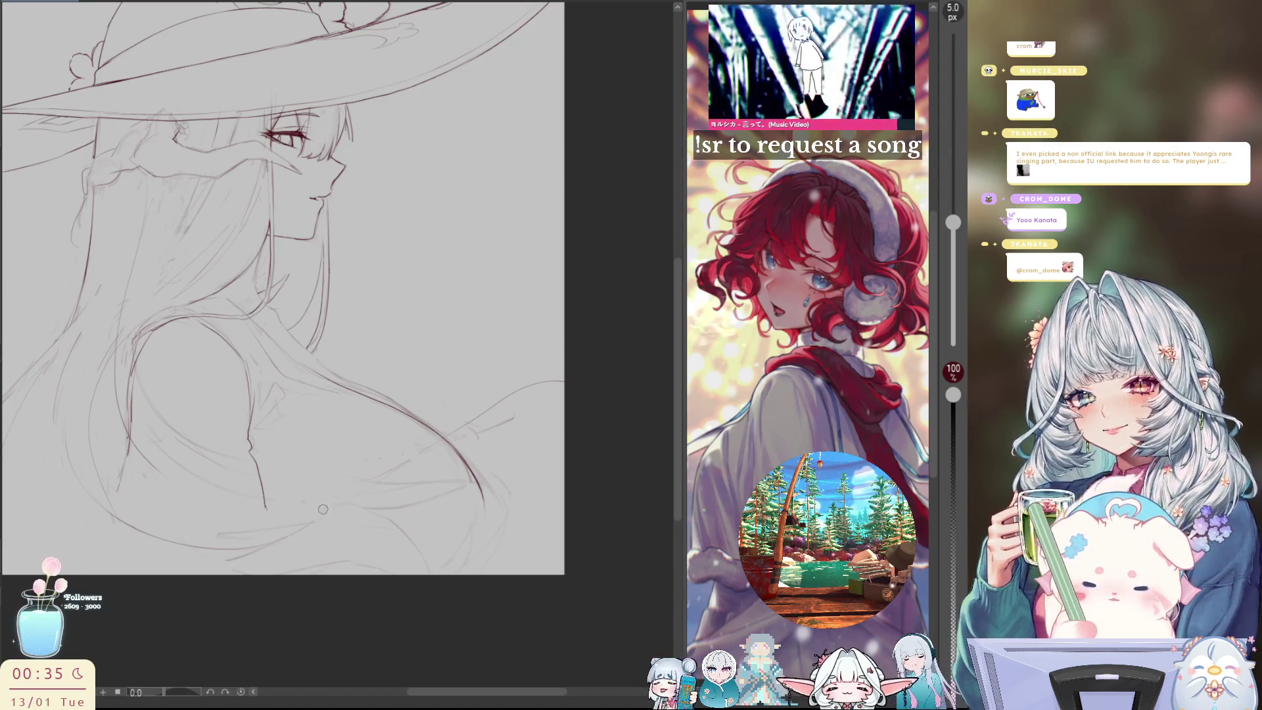
{"action": "key", "text": "h"}
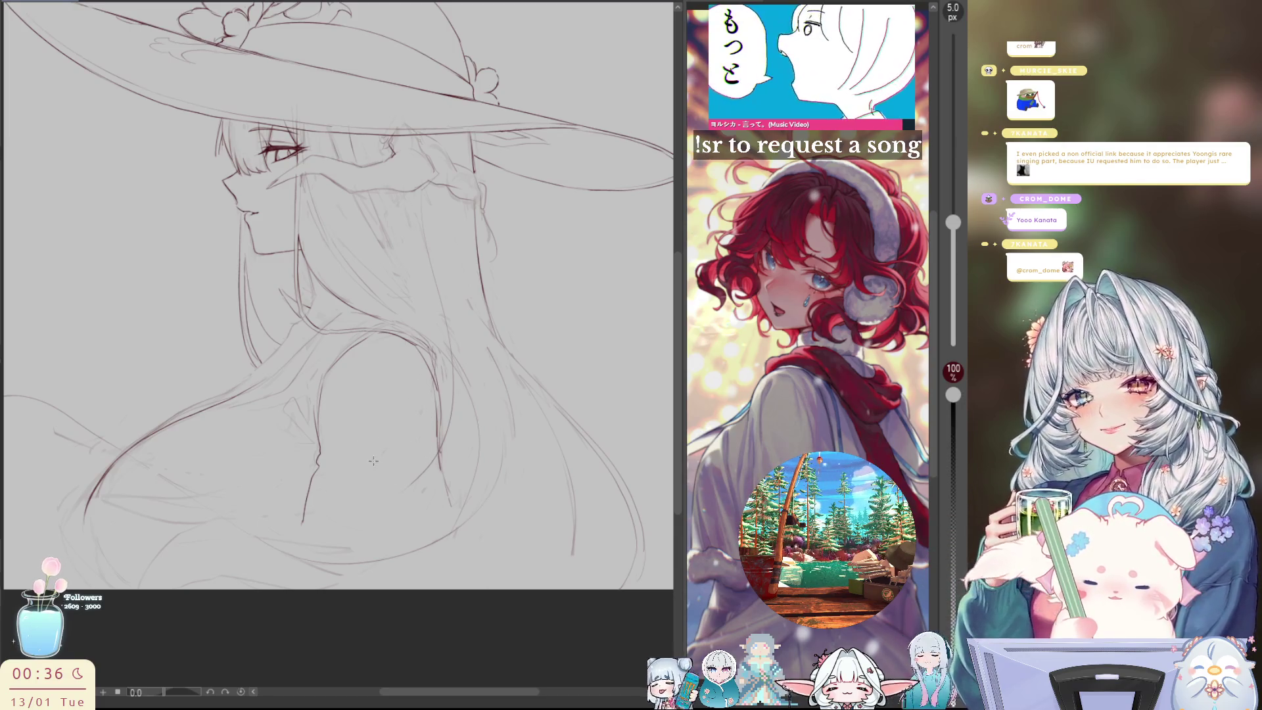
{"action": "left_click_drag", "start_coordinate": [372, 506], "coordinate": [273, 526]}
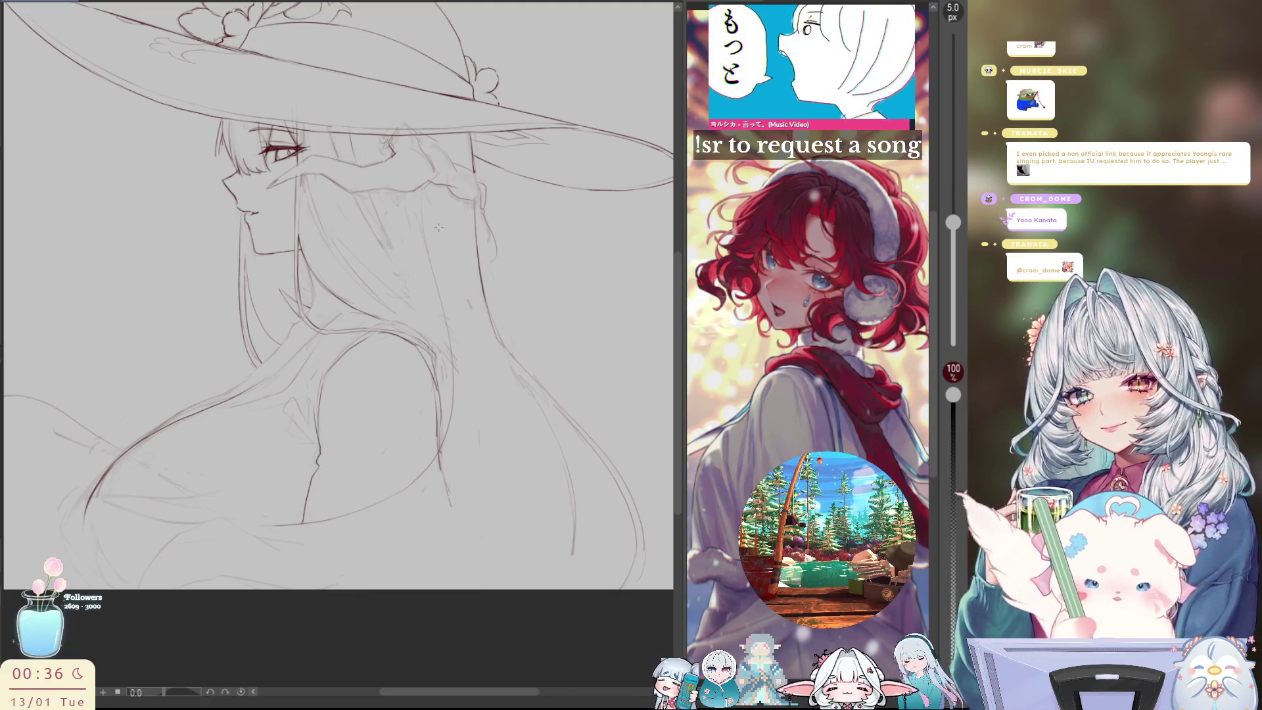
{"action": "left_click_drag", "start_coordinate": [427, 572], "coordinate": [471, 517]}
{"action": "left_click_drag", "start_coordinate": [488, 299], "coordinate": [516, 558]}
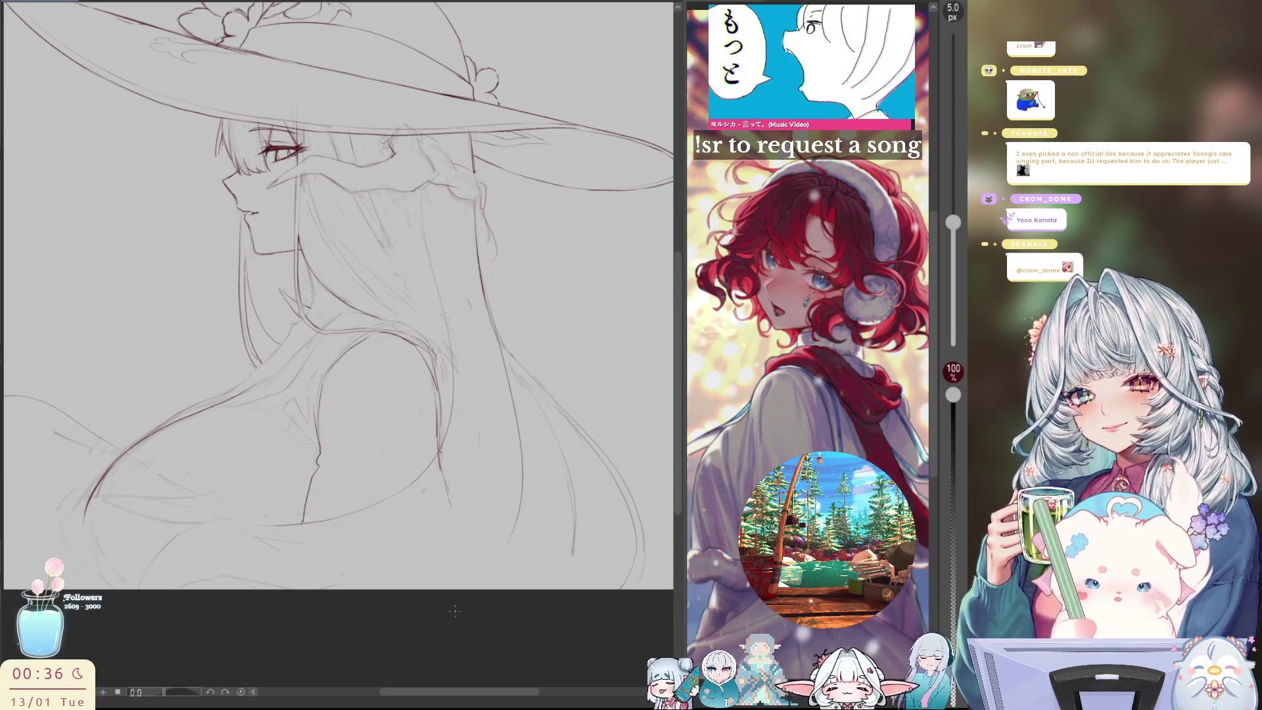
{"action": "key", "text": "ctrl+z"}
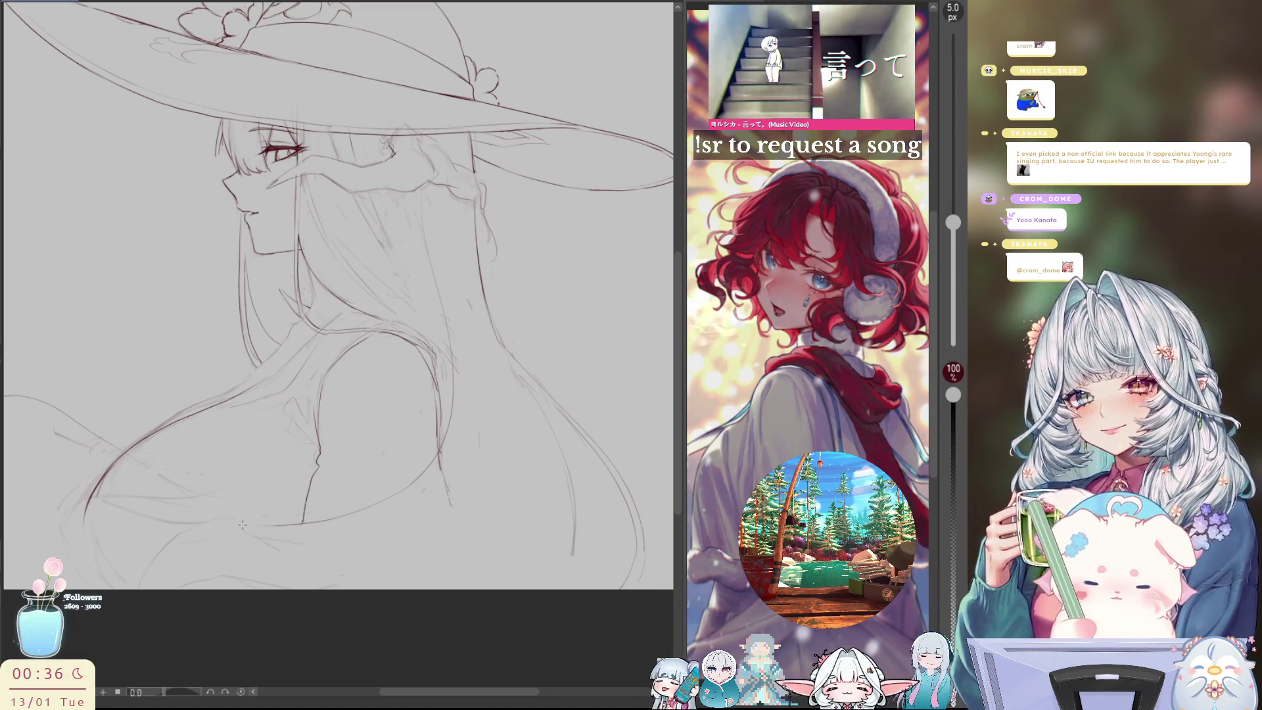
Bring the lower-left into view and draw a strand along the left hair, checking it mirrored
{"action": "left_click_drag", "start_coordinate": [118, 405], "coordinate": [220, 372]}
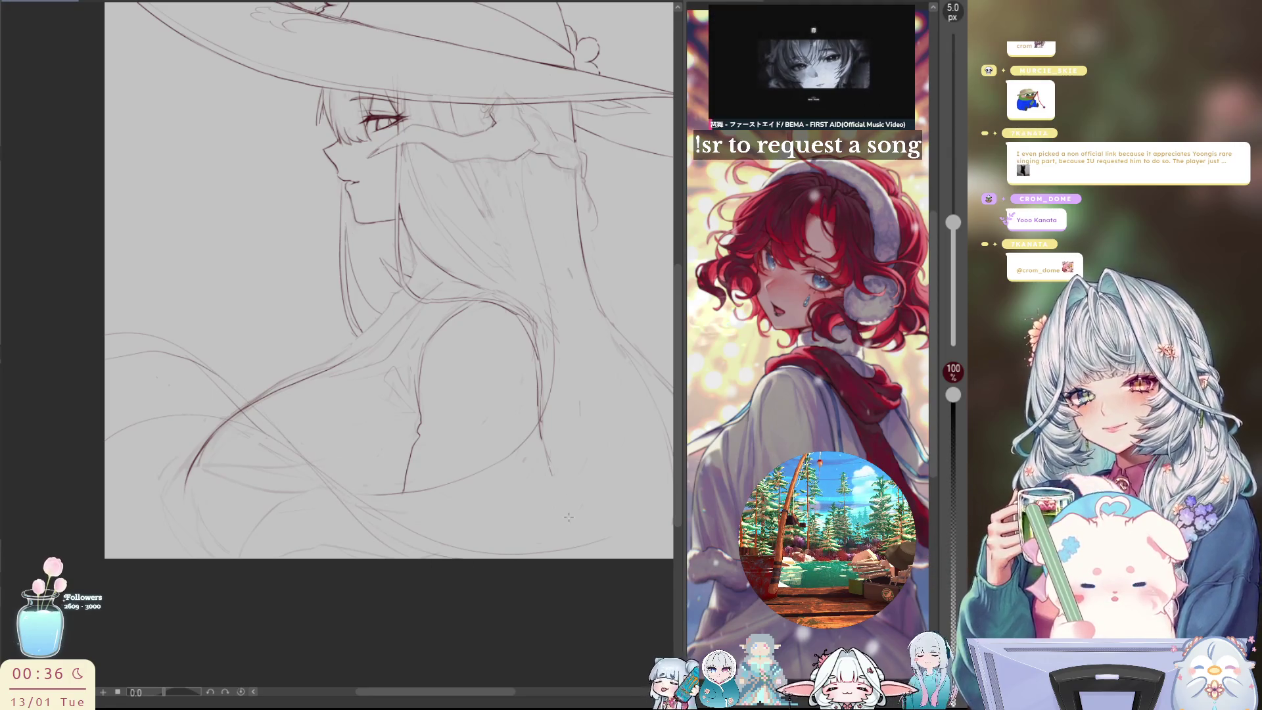
{"action": "left_click_drag", "start_coordinate": [569, 530], "coordinate": [524, 518]}
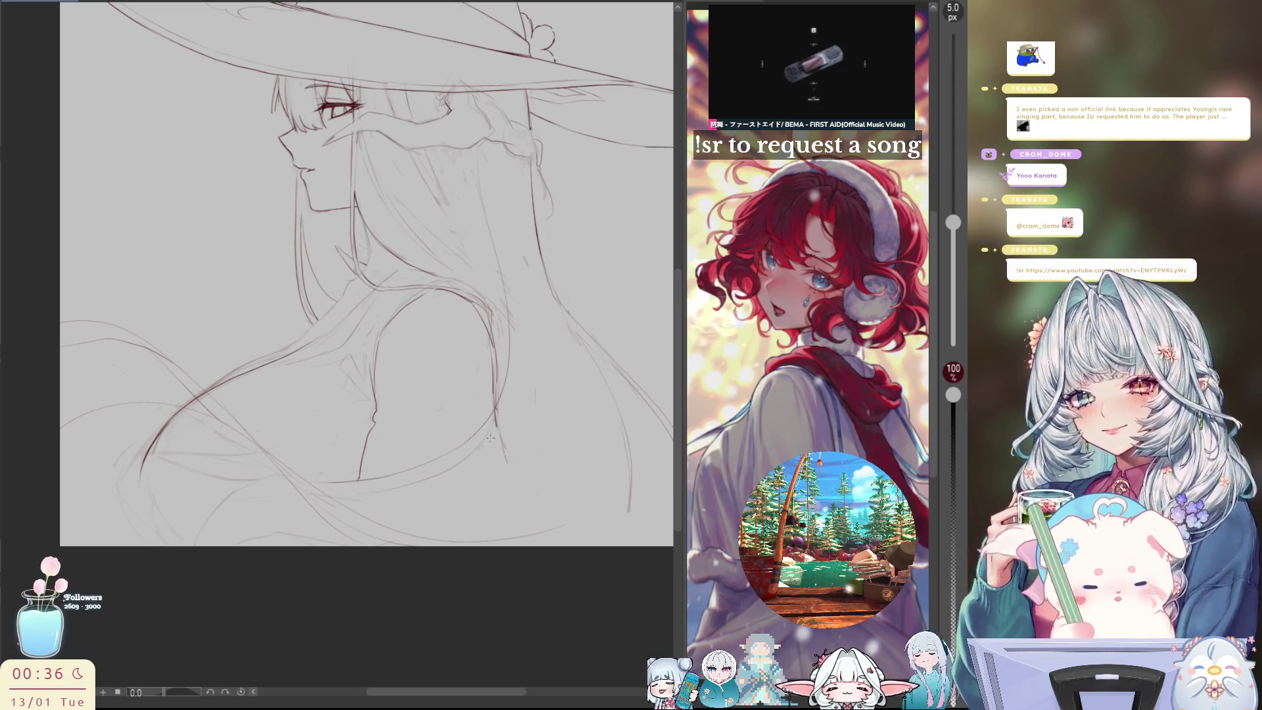
{"action": "key", "text": "h"}
{"action": "left_click_drag", "start_coordinate": [188, 289], "coordinate": [181, 251]}
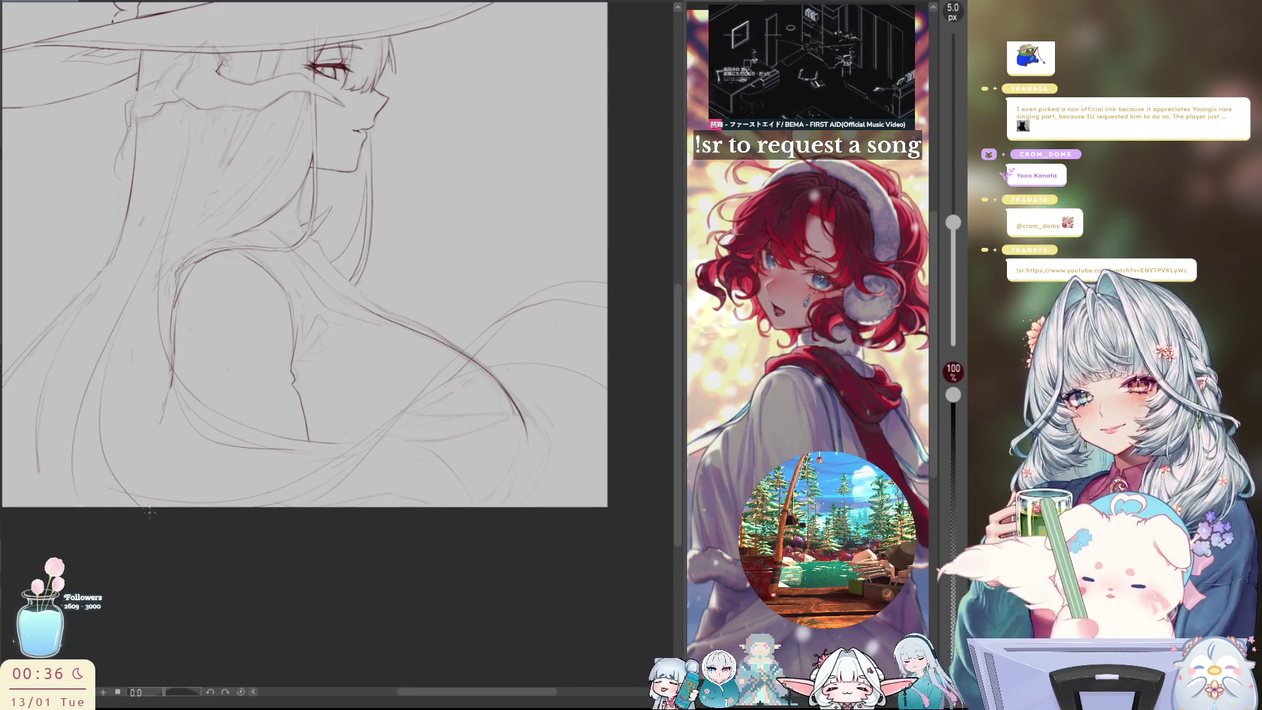
{"action": "left_click_drag", "start_coordinate": [114, 346], "coordinate": [127, 457]}
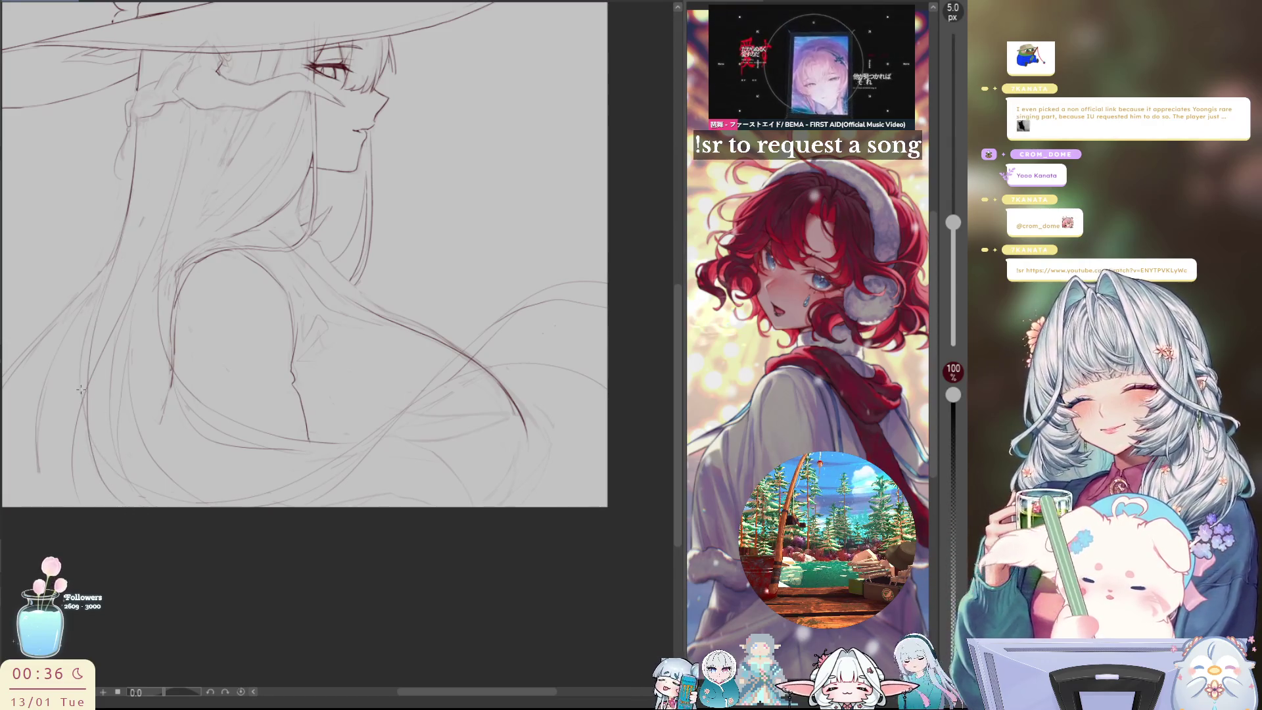
{"action": "key", "text": "h"}
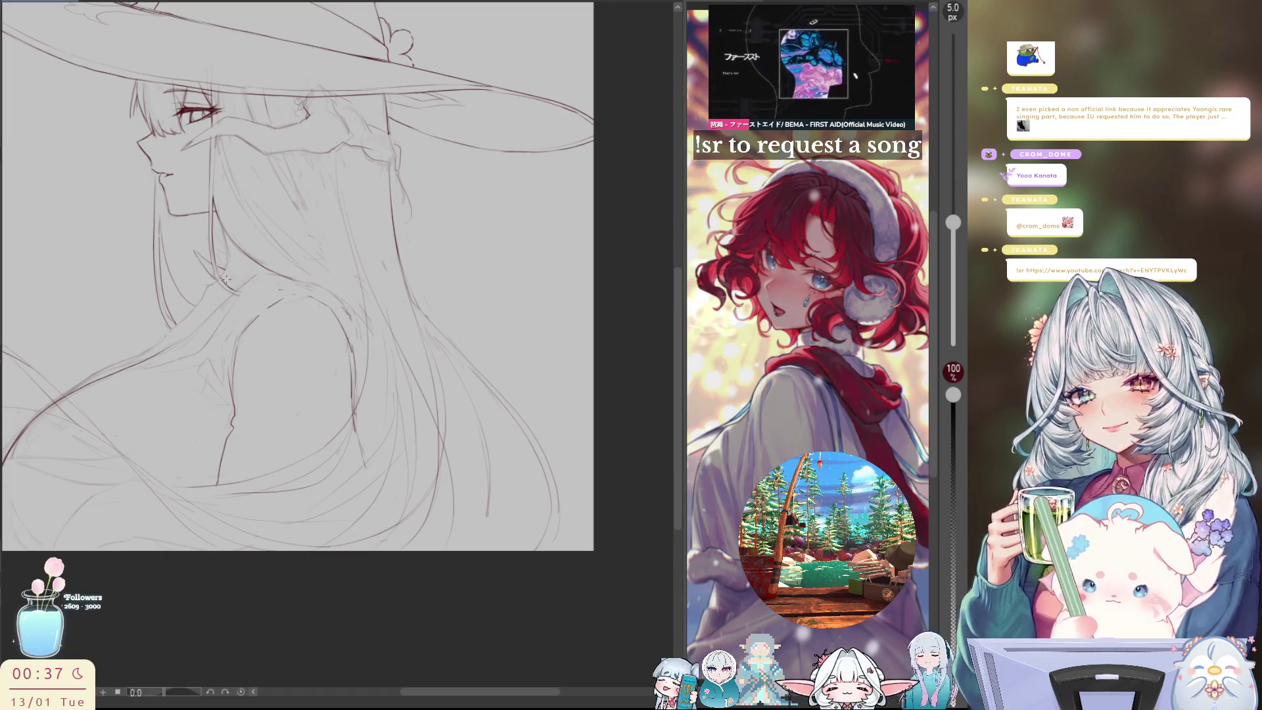
{"action": "key", "text": "h"}
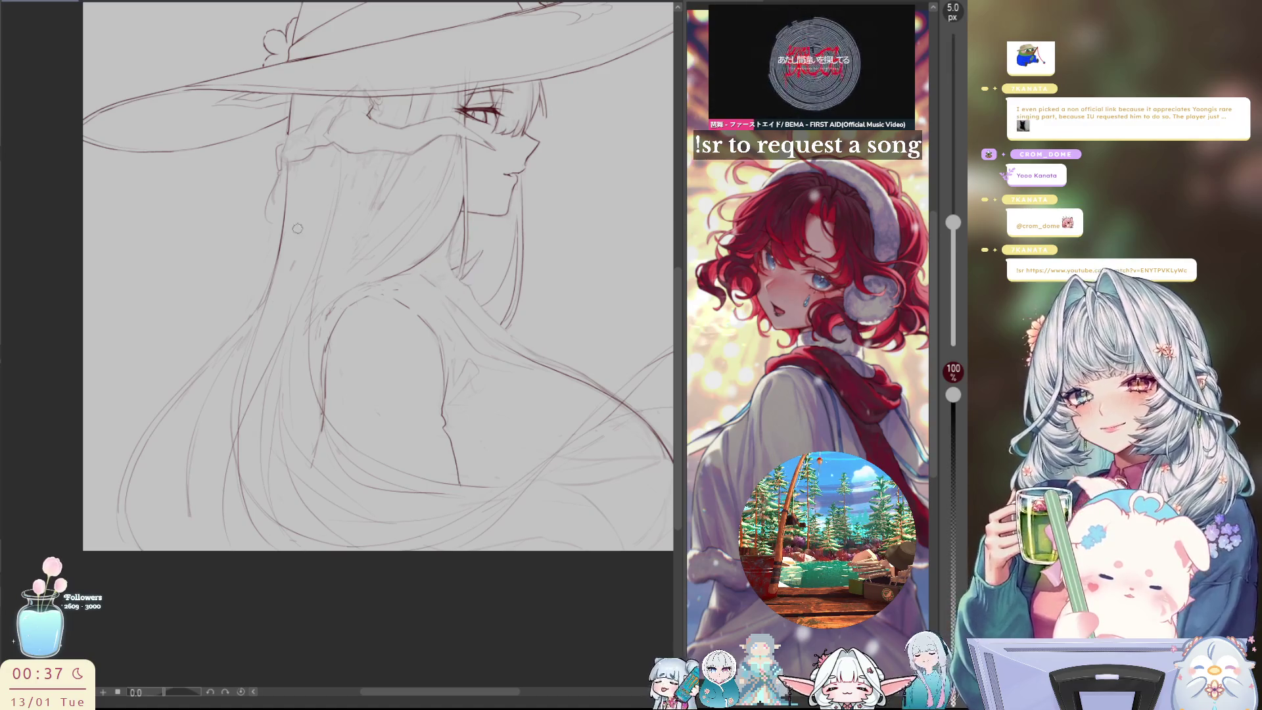
{"action": "key", "text": "h"}
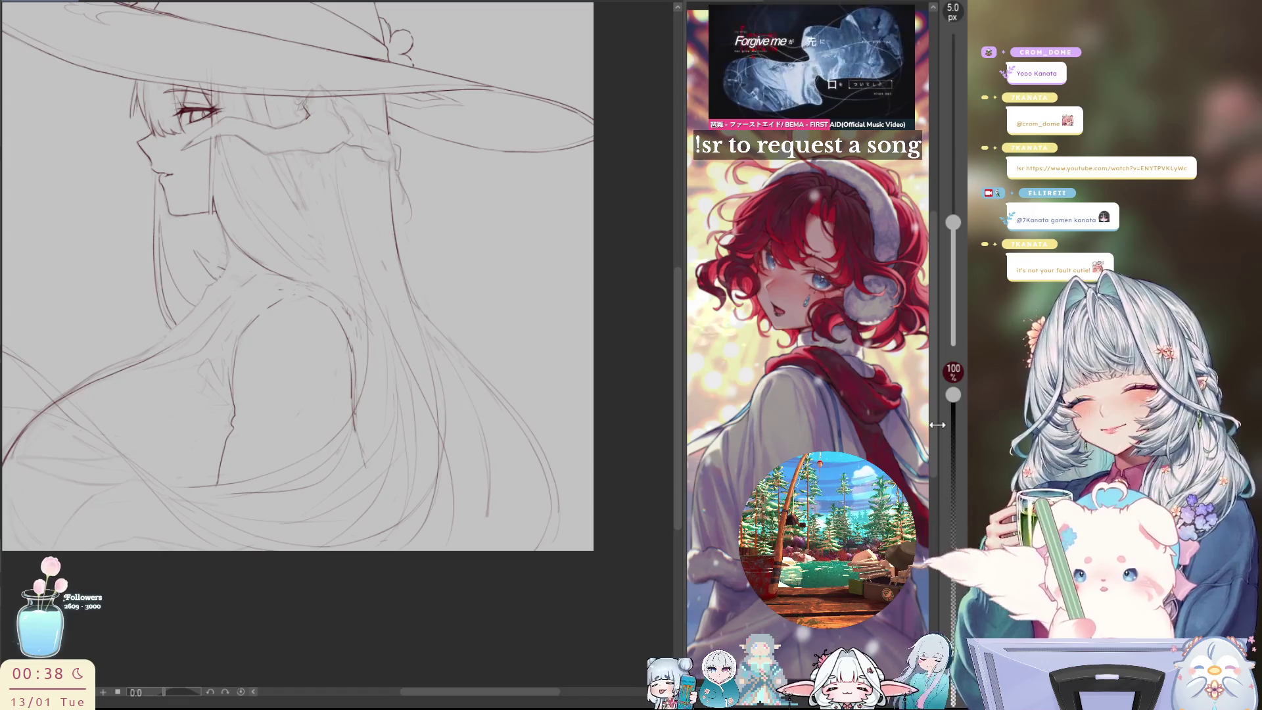
Fit the whole drawing in the window and compare it mirrored
{"action": "key", "text": "ctrl+0"}
{"action": "scroll", "coordinate": [469, 294], "scroll_direction": "up", "scroll_amount": 1}
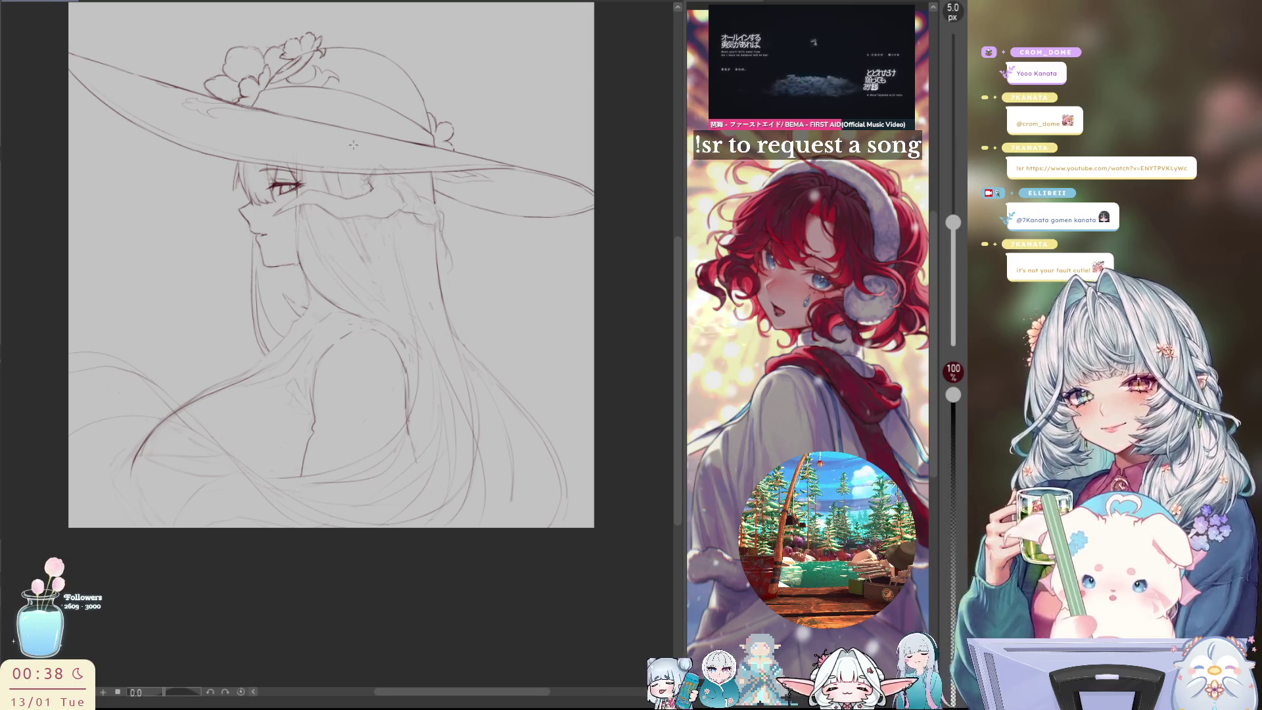
{"action": "key", "text": "h"}
{"action": "key", "text": "h"}
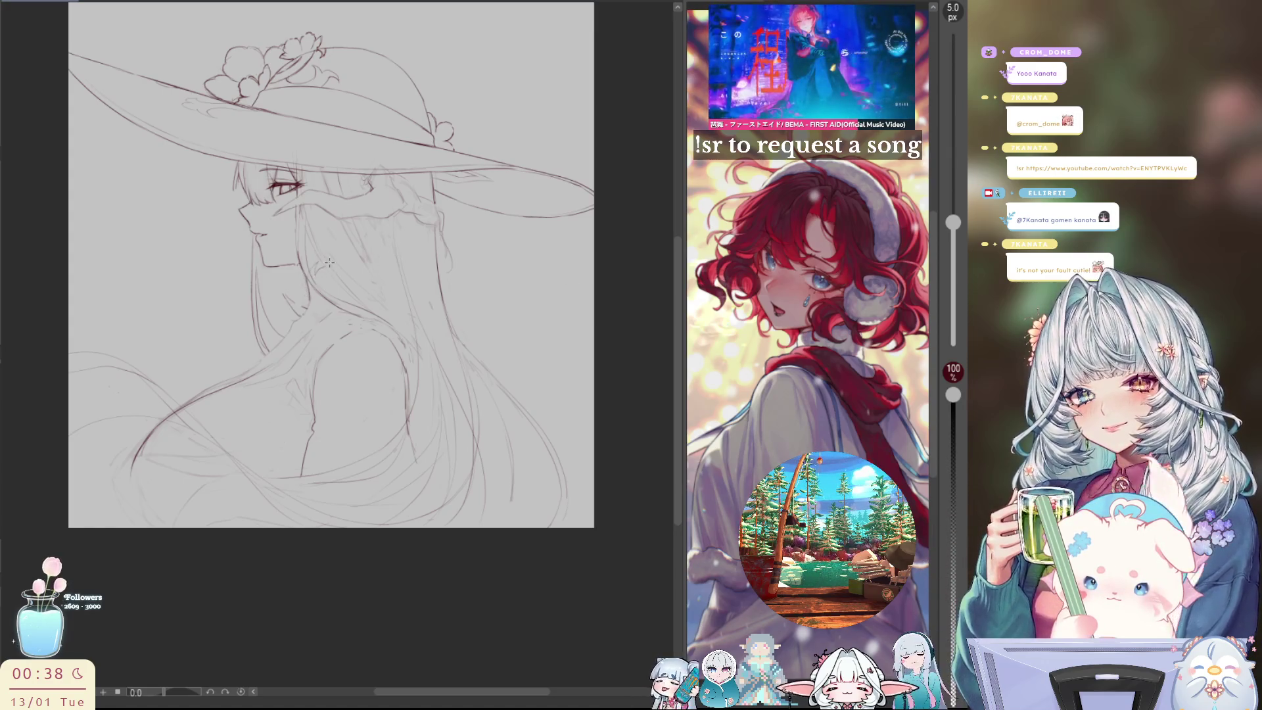
{"action": "key", "text": "h"}
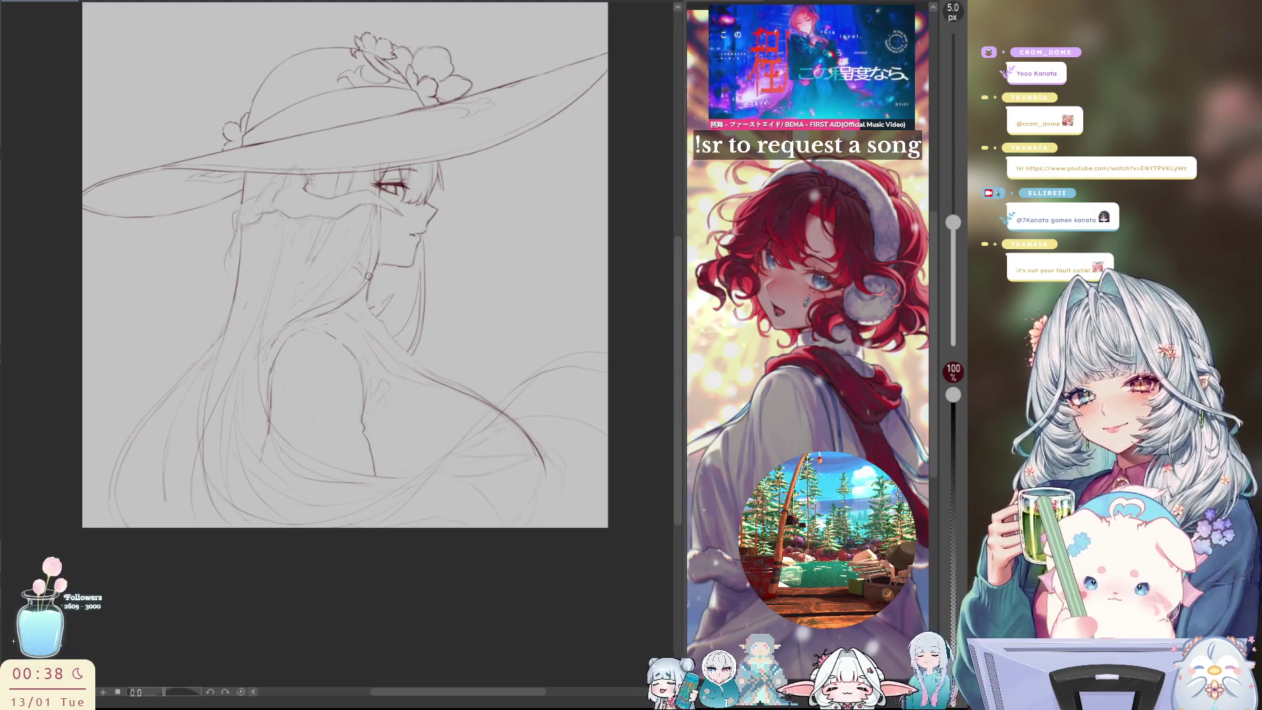
{"action": "key", "text": "h"}
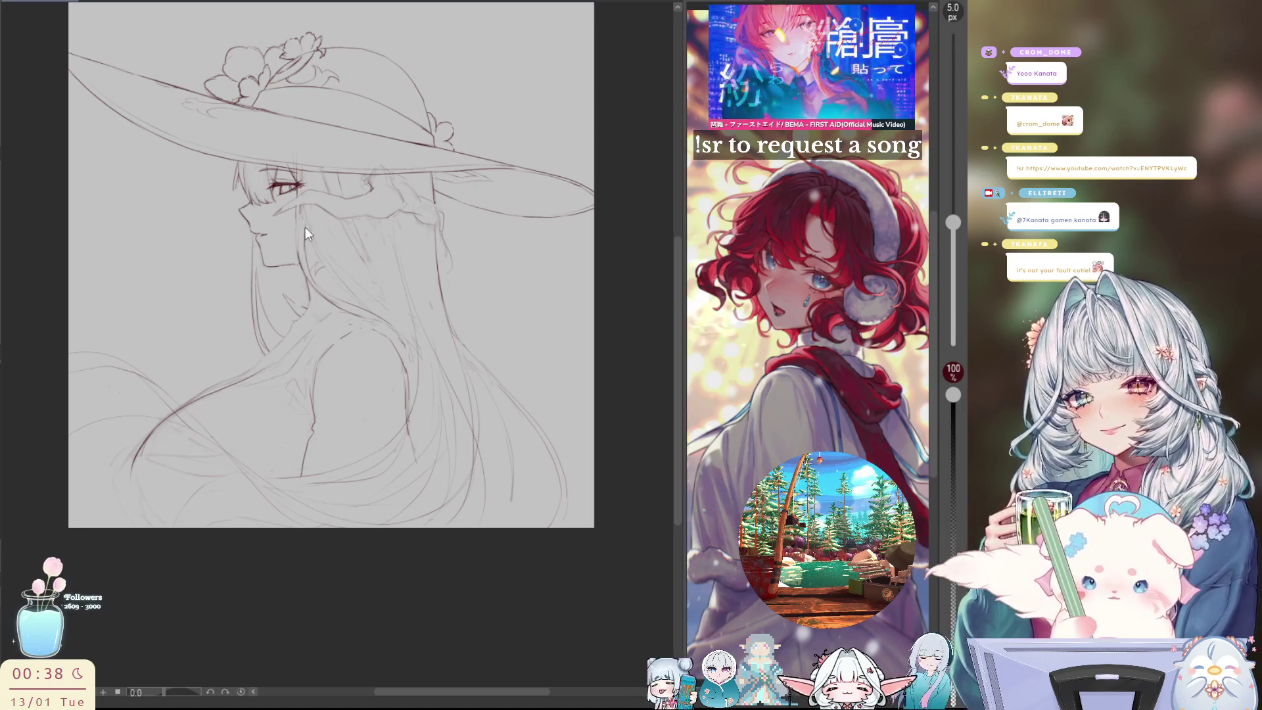
Add a hair strand line beside the face and check it mirrored
{"action": "left_click_drag", "start_coordinate": [306, 227], "coordinate": [322, 265]}
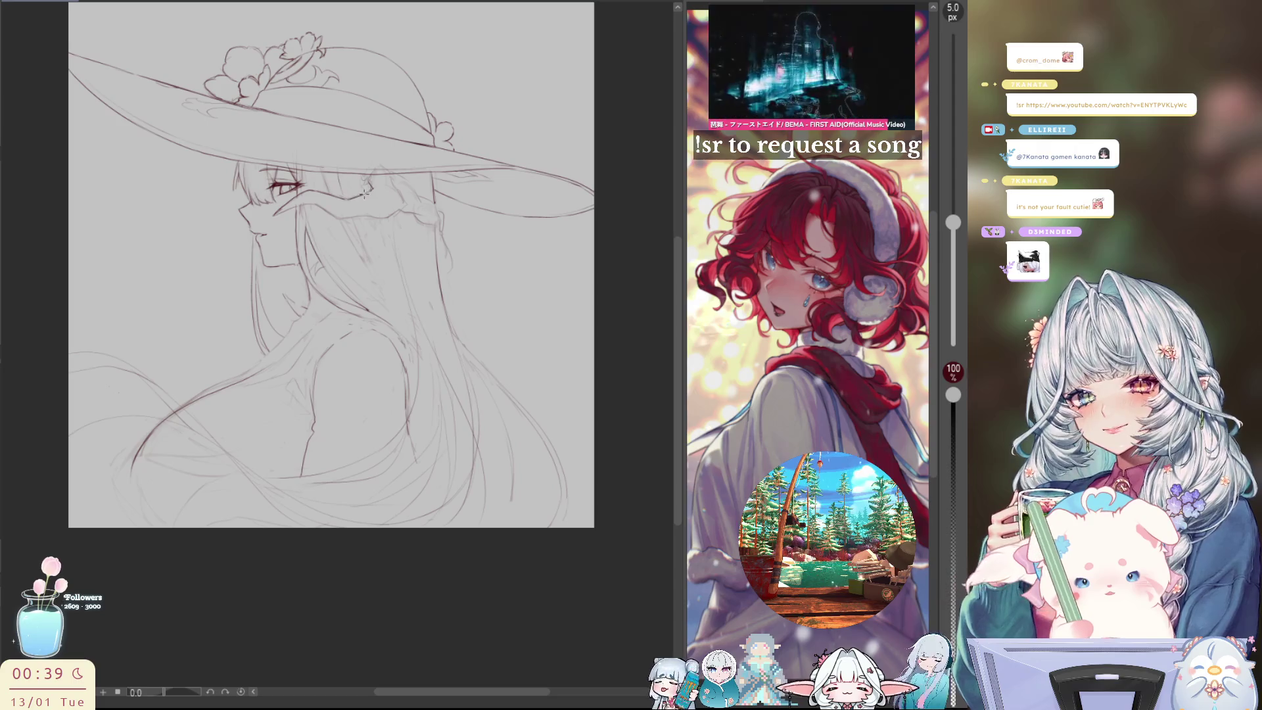
{"action": "key", "text": "h"}
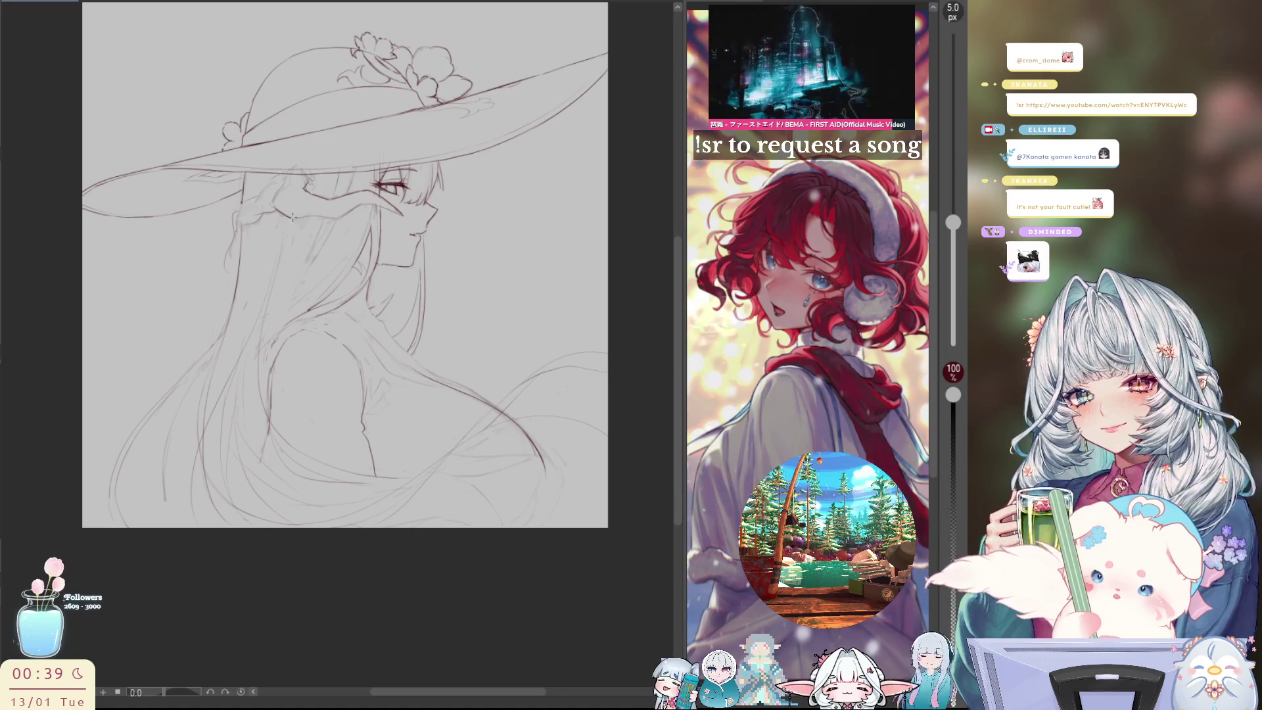
{"action": "key", "text": "h"}
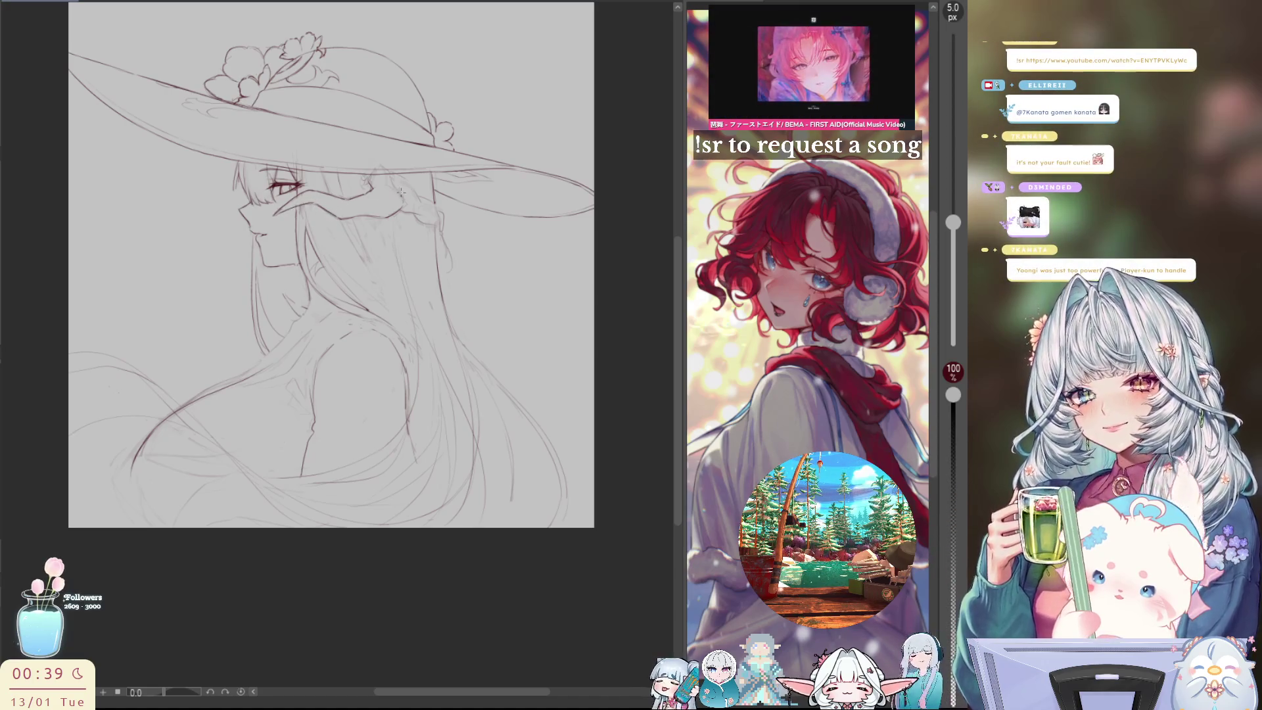
Ink small marks on the ornament behind the ear under the hat brim
{"action": "mouse_move", "coordinate": [399, 189]}
{"action": "left_mouse_down"}
{"action": "mouse_move", "coordinate": [390, 176]}
{"action": "mouse_move", "coordinate": [369, 182]}
{"action": "left_mouse_up"}
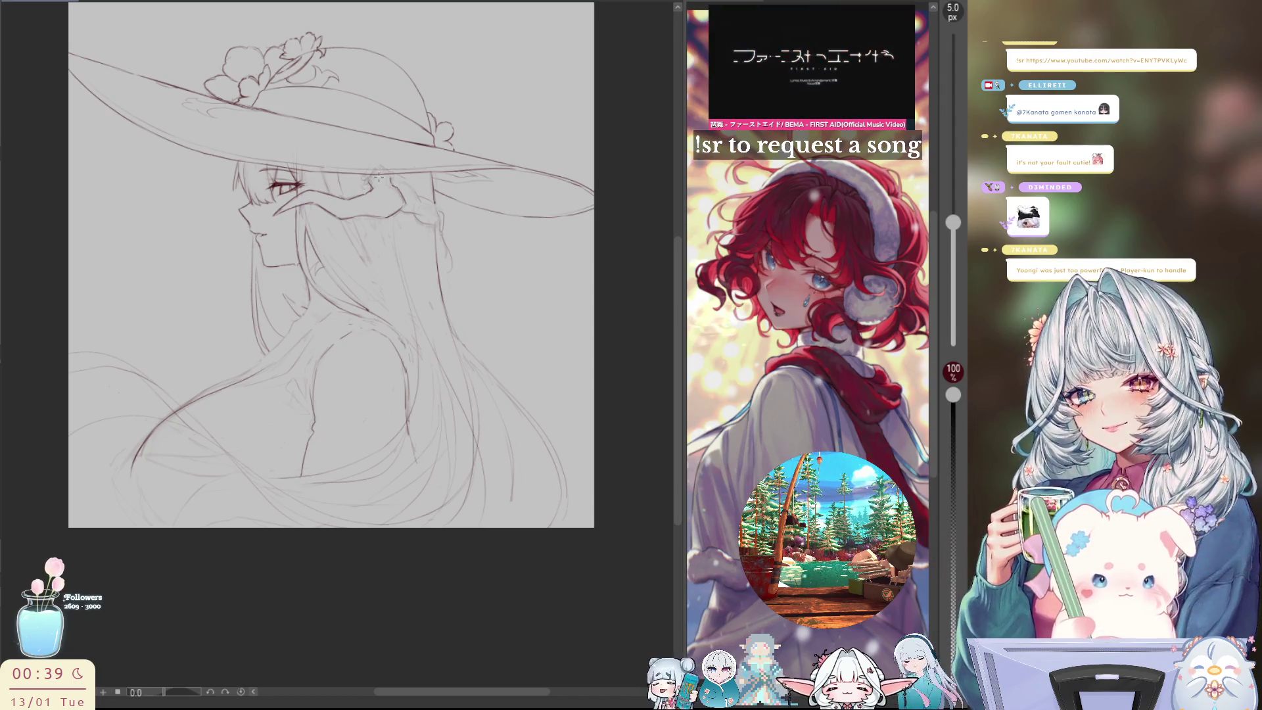
{"action": "left_click_drag", "start_coordinate": [372, 178], "coordinate": [363, 184]}
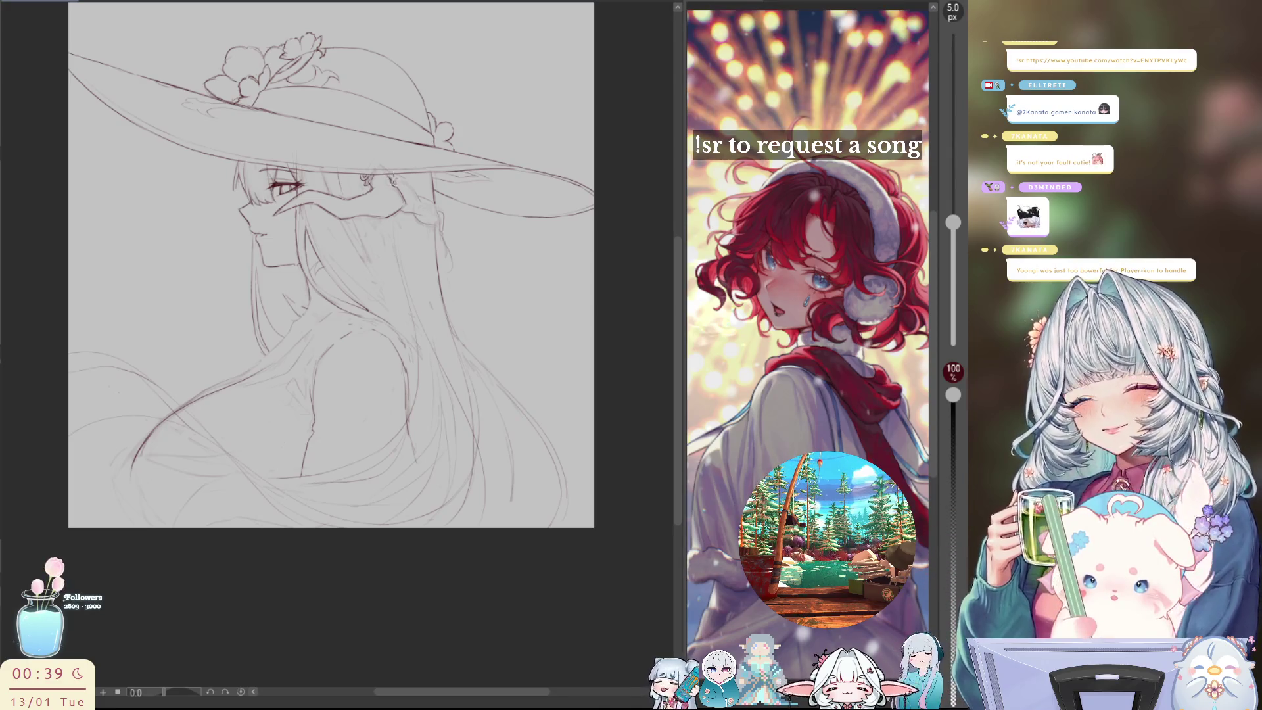
{"action": "key", "text": "h"}
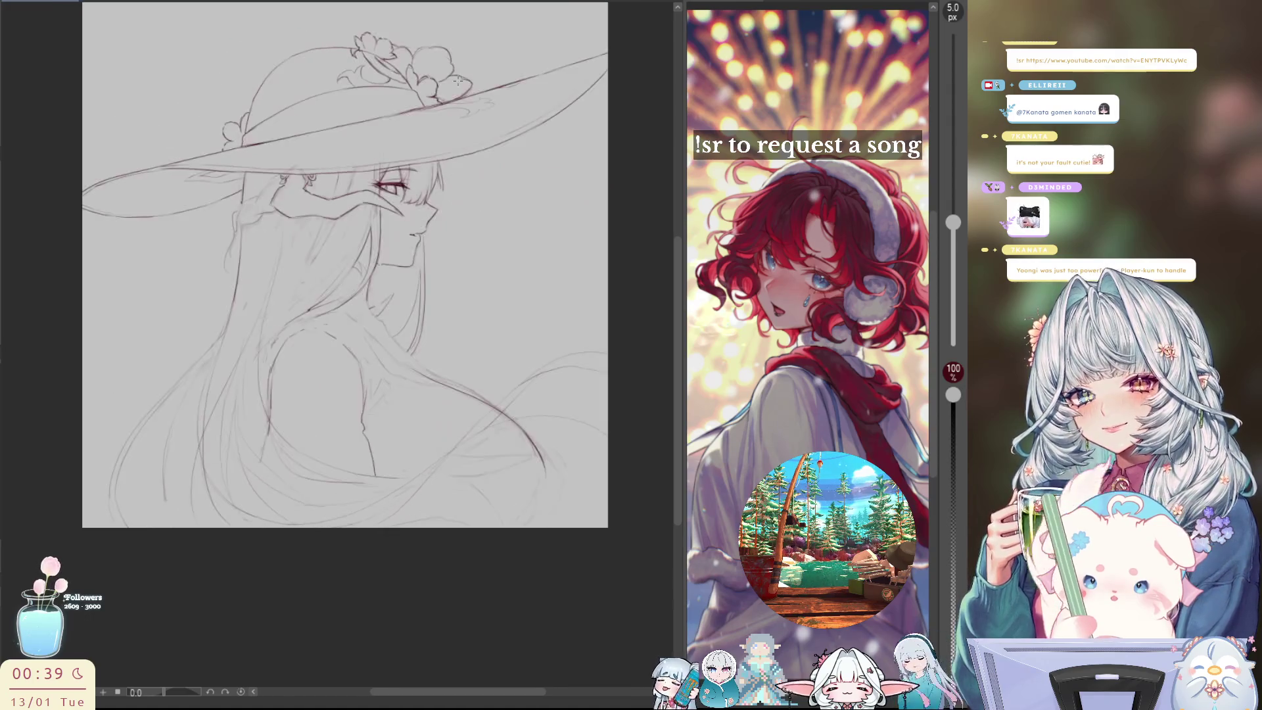
{"action": "key", "text": "h"}
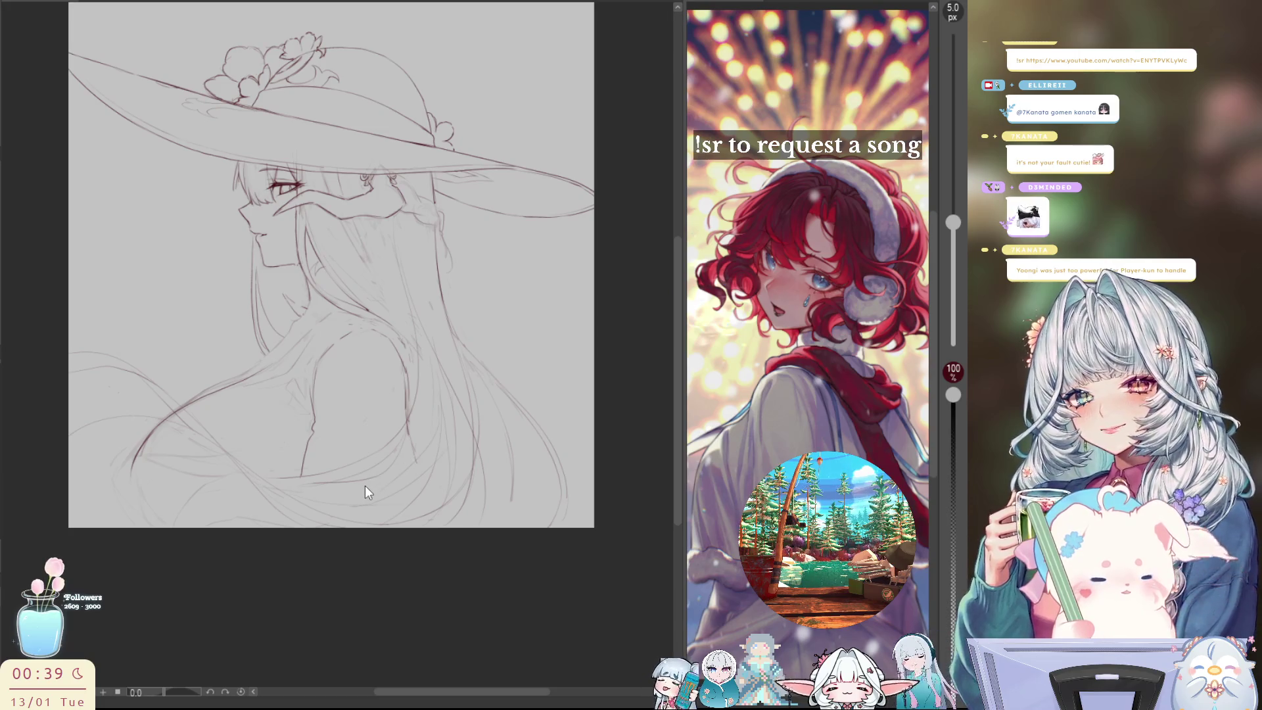
{"action": "scroll", "coordinate": [388, 277], "scroll_direction": "up", "scroll_amount": 1}
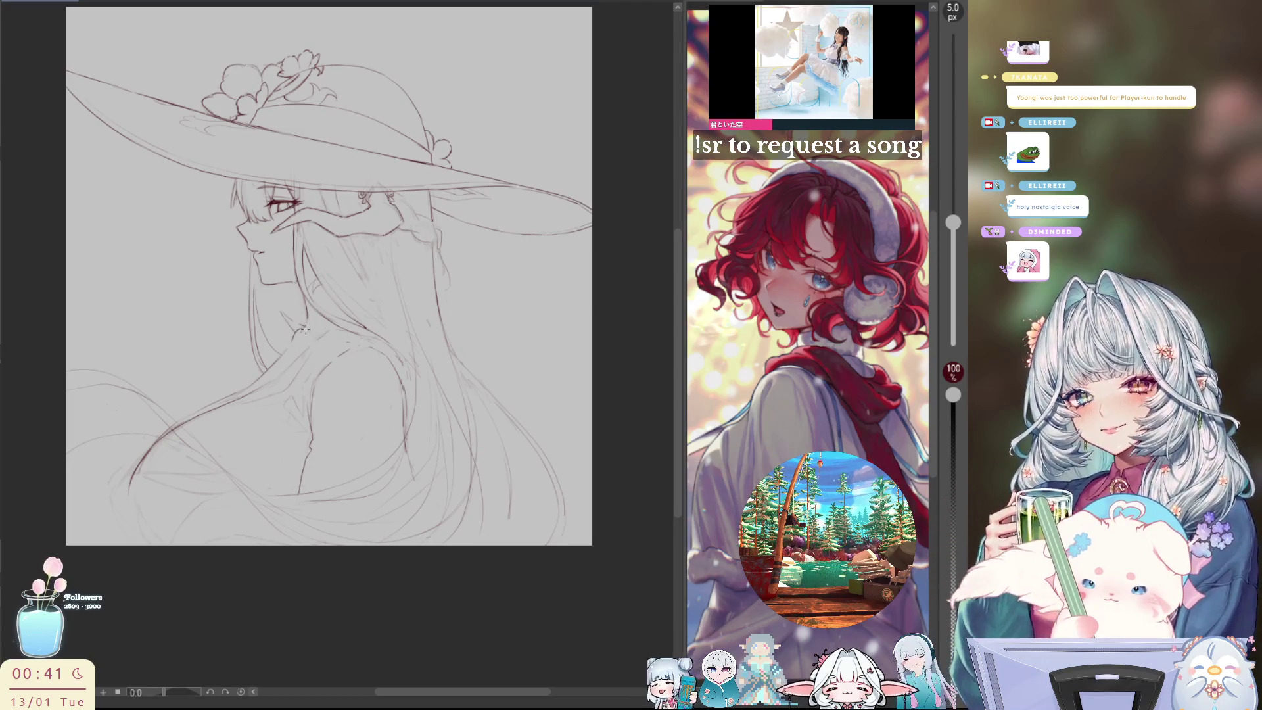
Compare the drawing mirrored, then draw a short stroke along the neck line
{"action": "key", "text": "h"}
{"action": "key", "text": "h"}
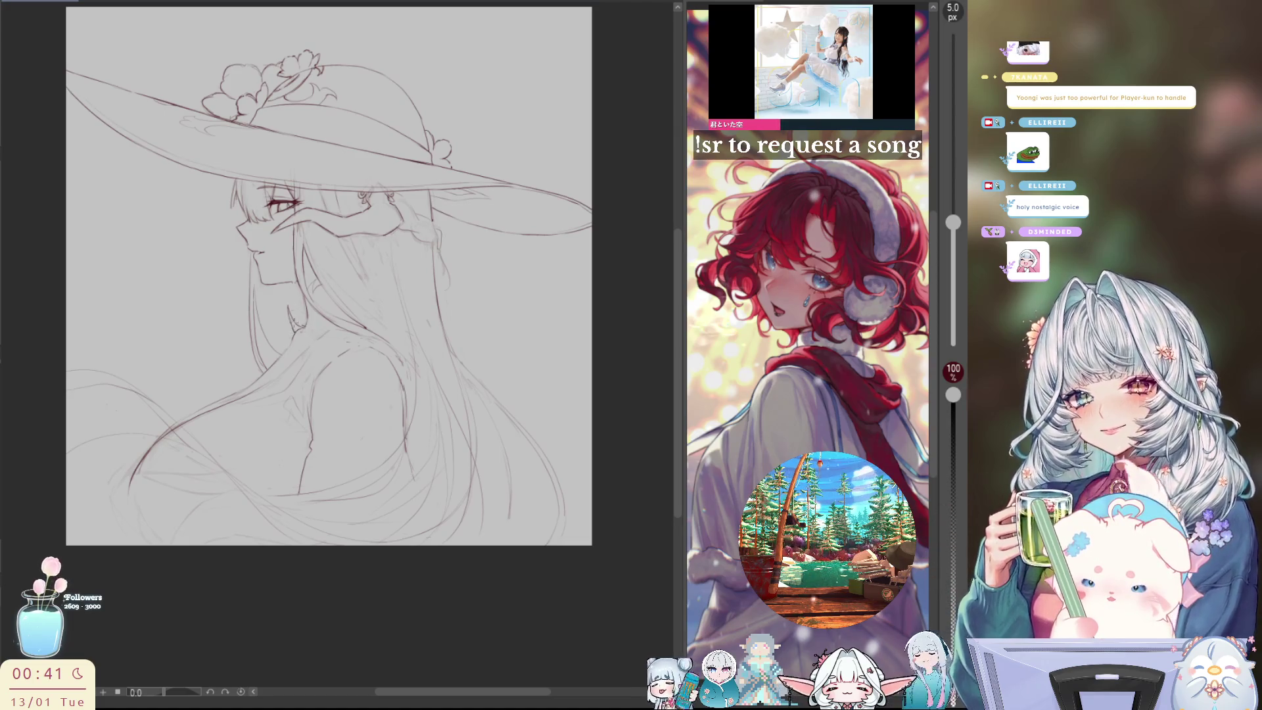
{"action": "key", "text": "h"}
{"action": "key", "text": "h"}
{"action": "key", "text": "h"}
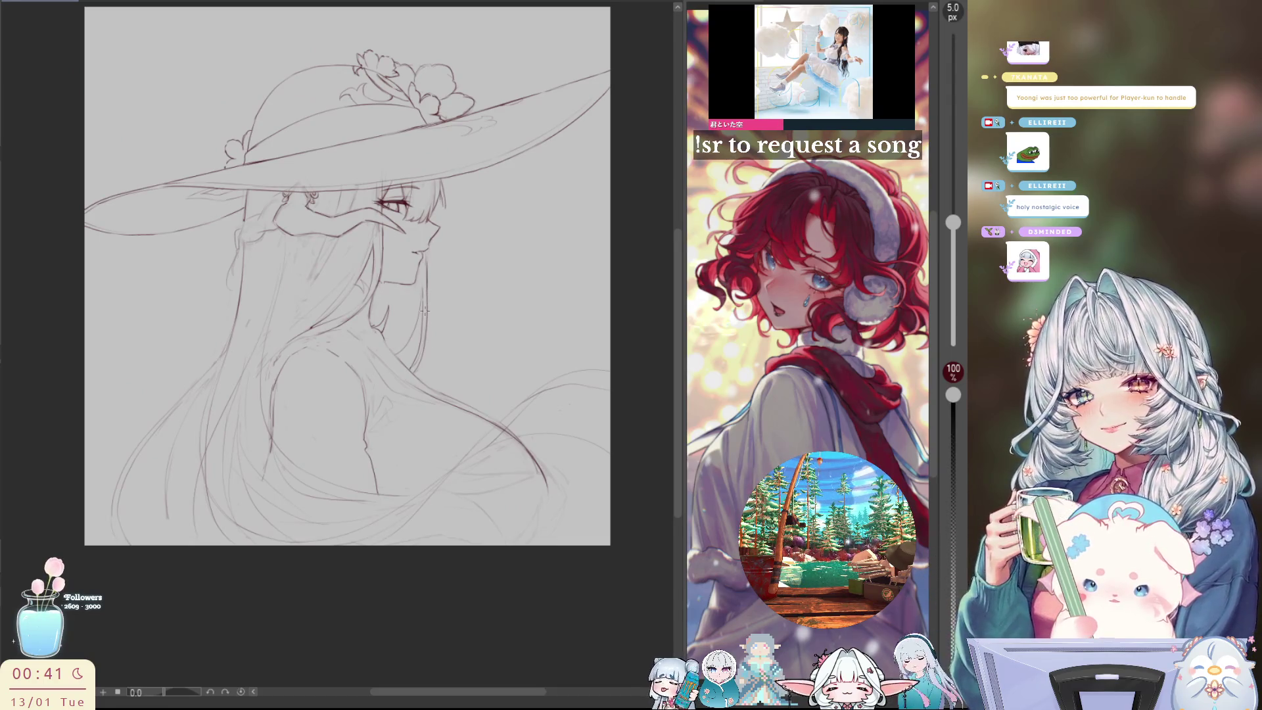
{"action": "left_click_drag", "start_coordinate": [417, 315], "coordinate": [422, 294]}
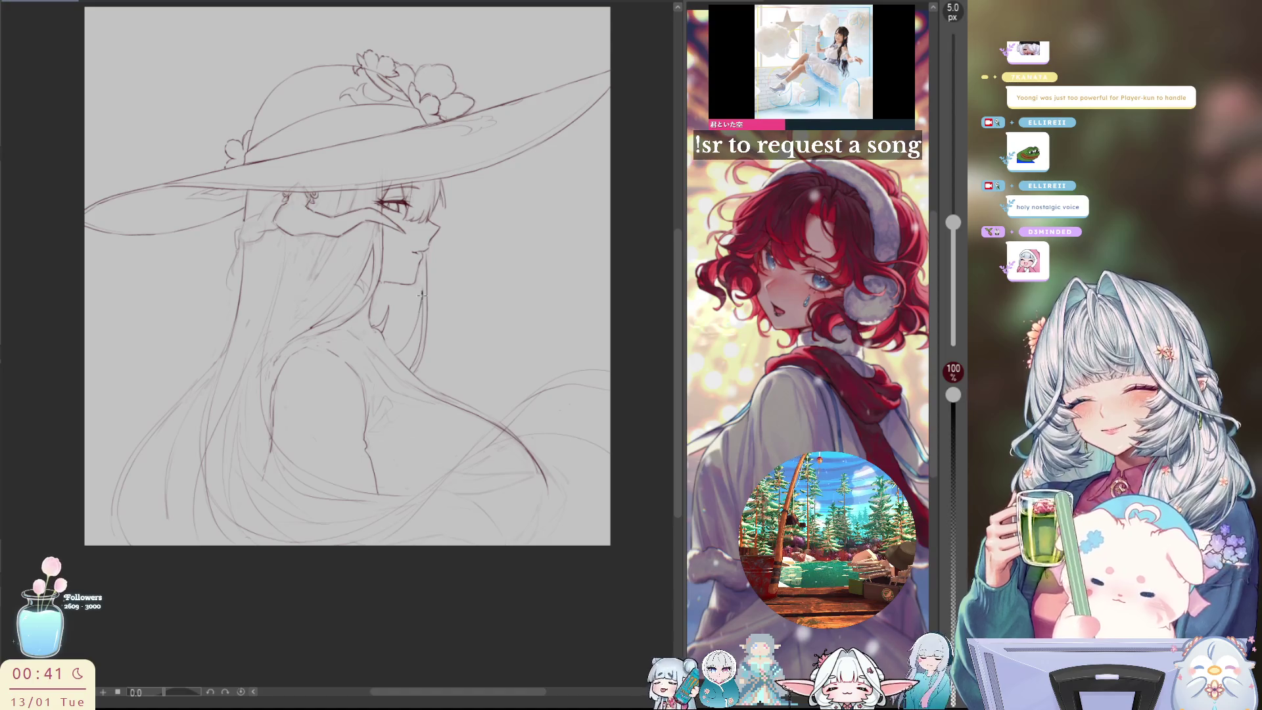
{"action": "key", "text": "ctrl+z"}
{"action": "key", "text": "h"}
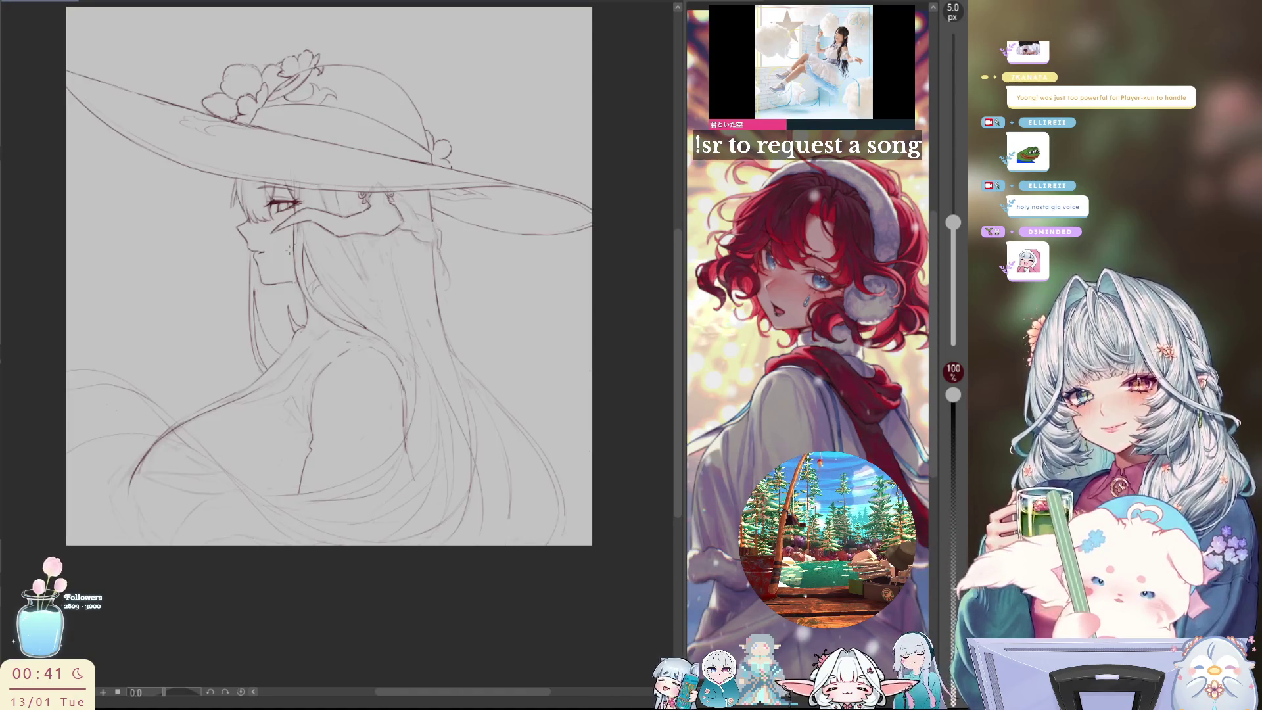
{"action": "key", "text": "h"}
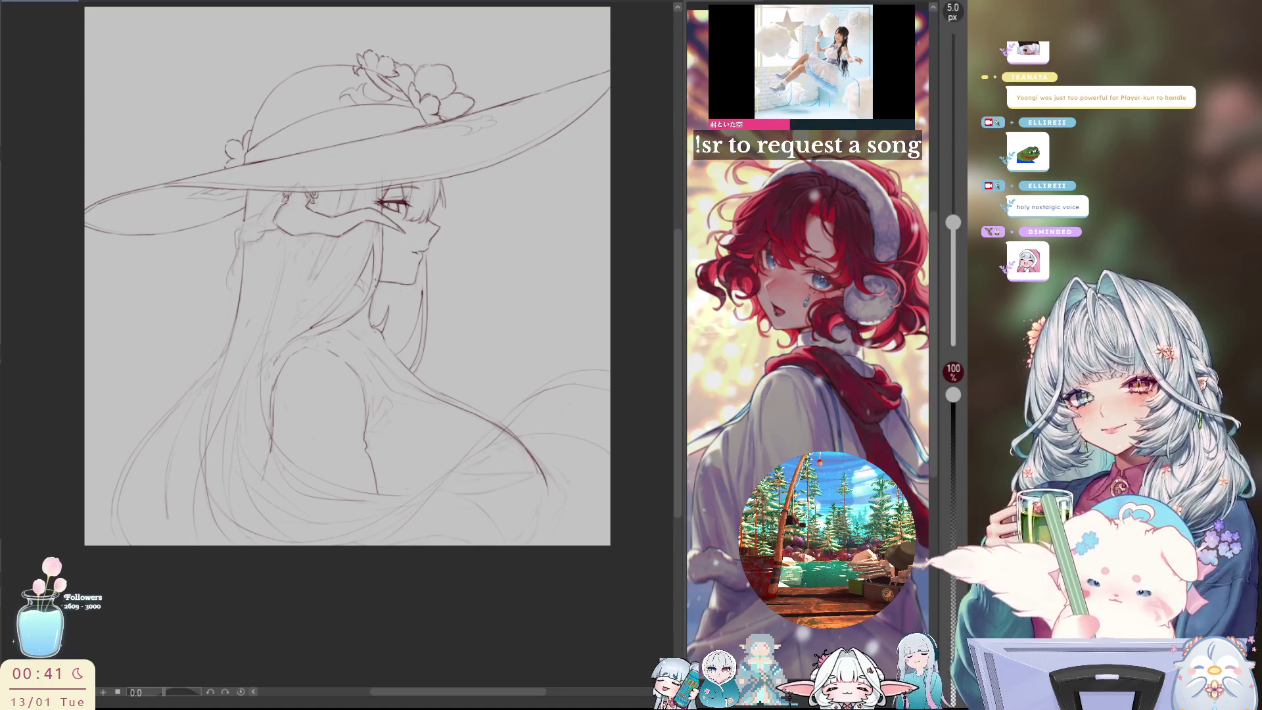
{"action": "key", "text": "h"}
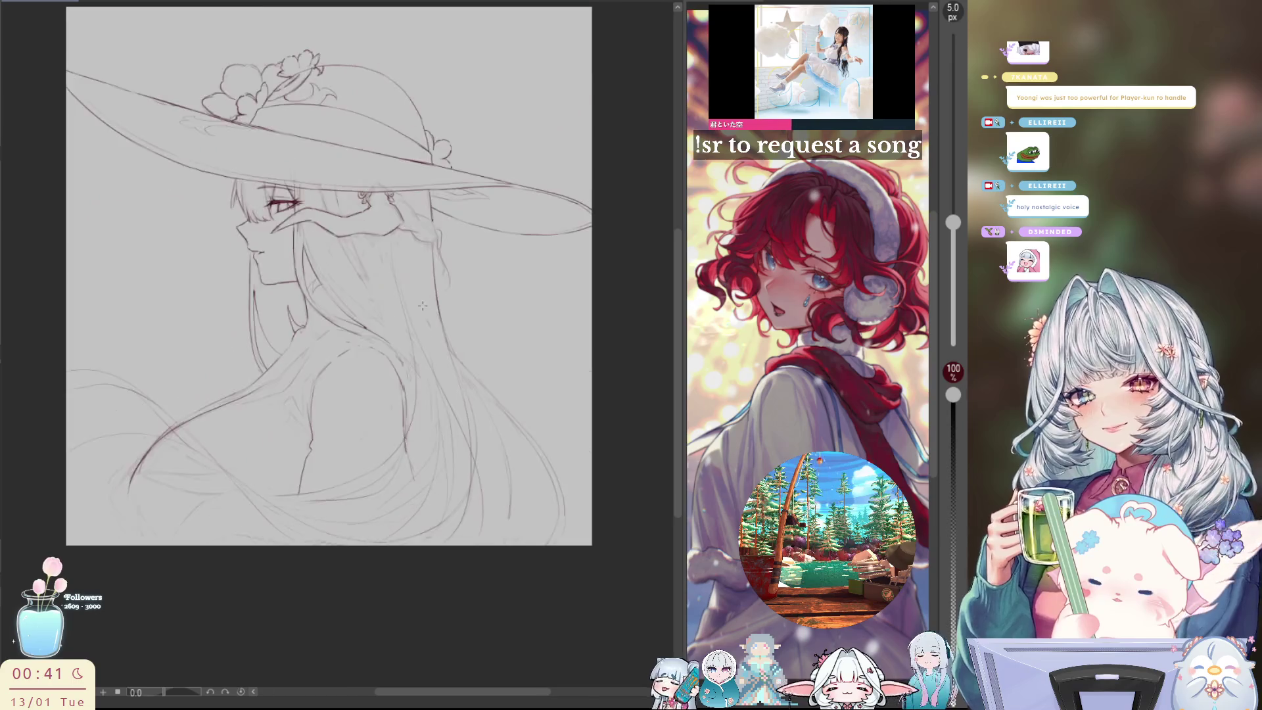
{"action": "scroll", "coordinate": [478, 235], "scroll_direction": "down", "scroll_amount": 2}
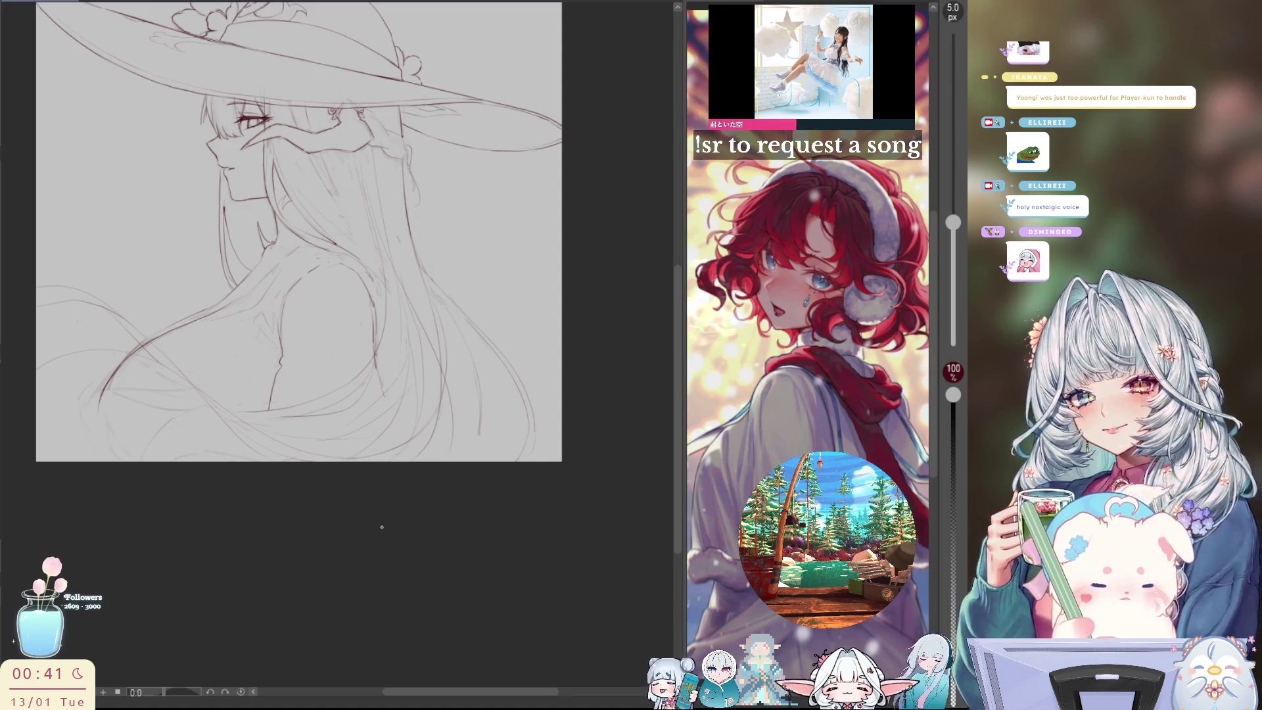
{"action": "scroll", "coordinate": [377, 186], "scroll_direction": "up", "scroll_amount": 2}
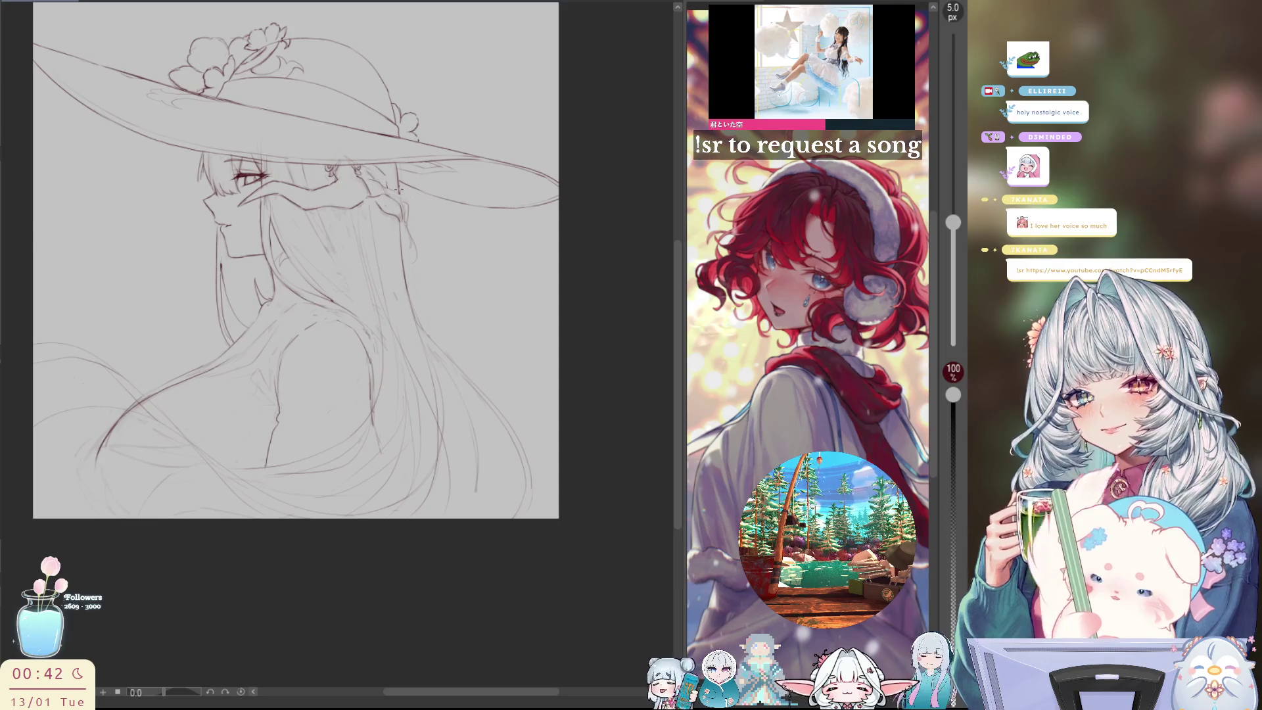
Check the drawing mirrored and add a short stroke along the hair
{"action": "key", "text": "h"}
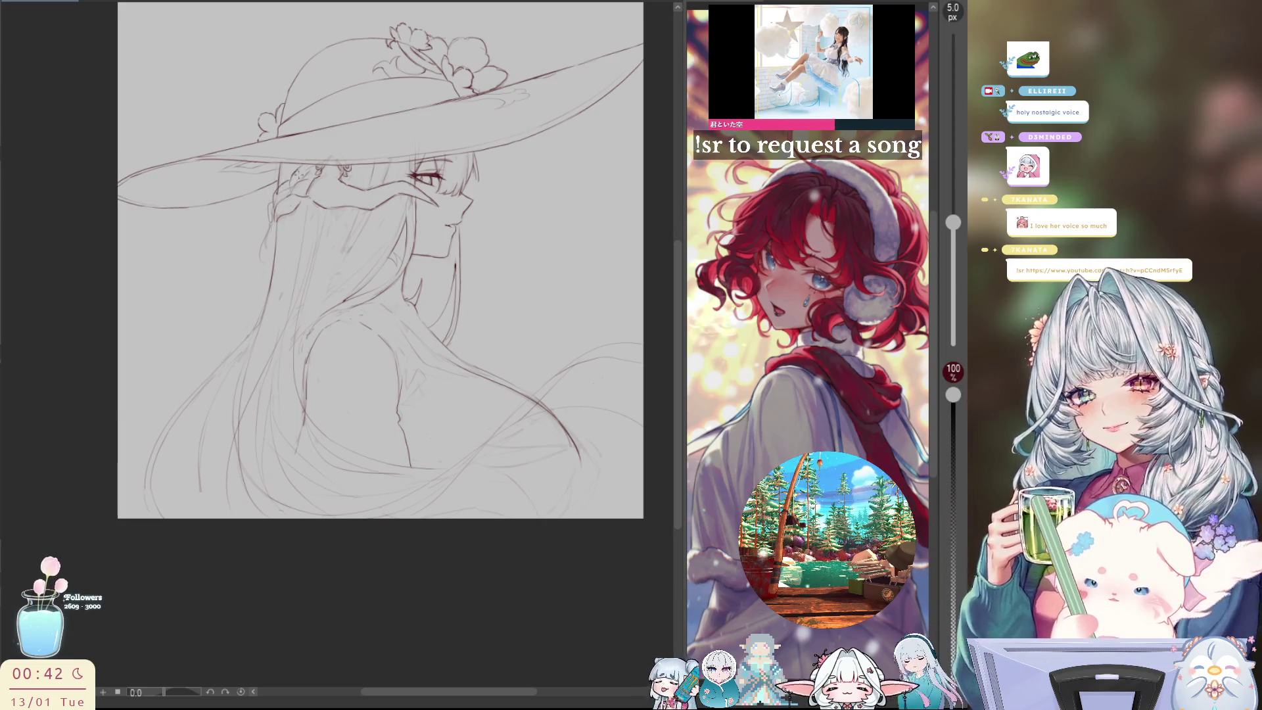
{"action": "key", "text": "h"}
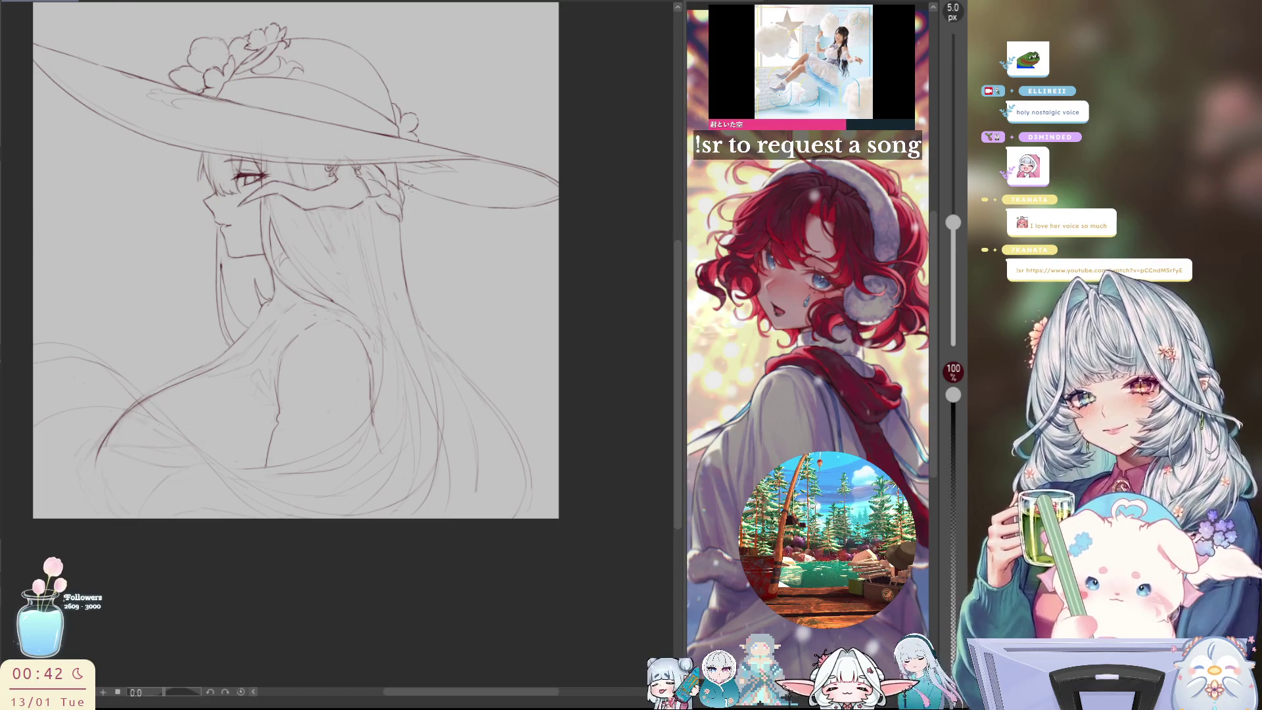
{"action": "key", "text": "h"}
{"action": "mouse_move", "coordinate": [274, 206]}
{"action": "left_mouse_down"}
{"action": "mouse_move", "coordinate": [275, 225]}
{"action": "mouse_move", "coordinate": [272, 181]}
{"action": "left_mouse_up"}
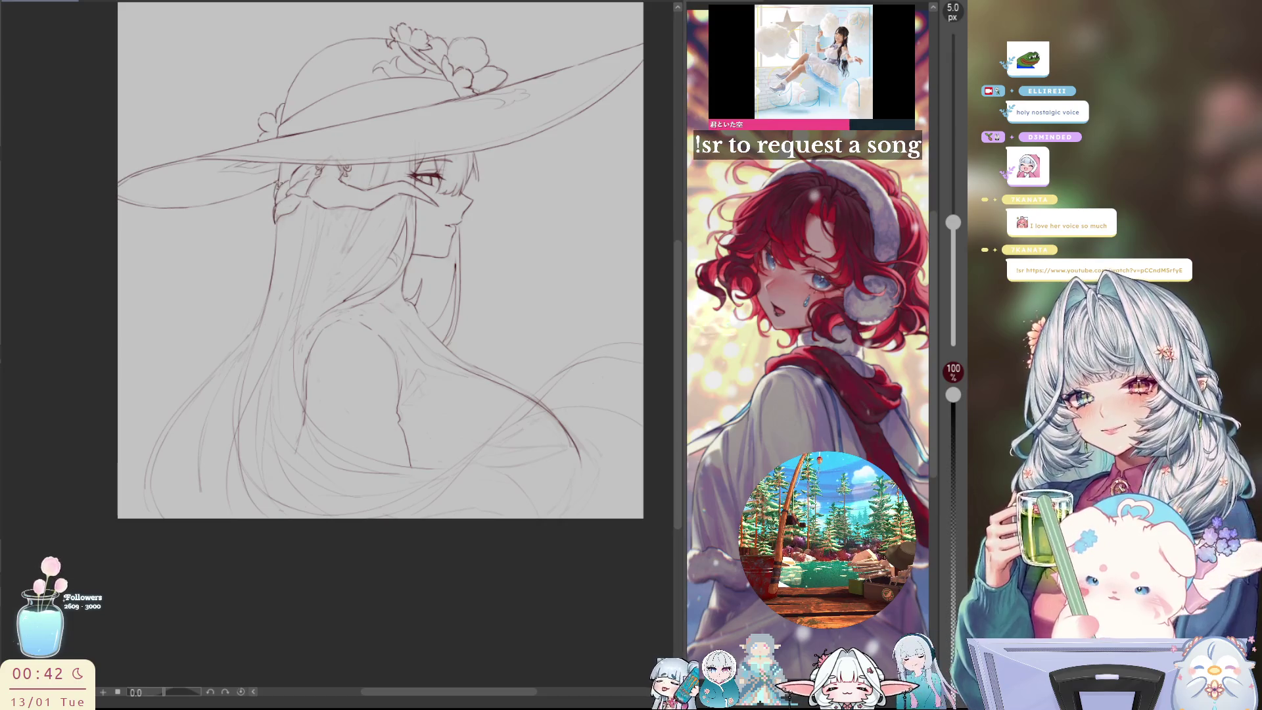
{"action": "key", "text": "h"}
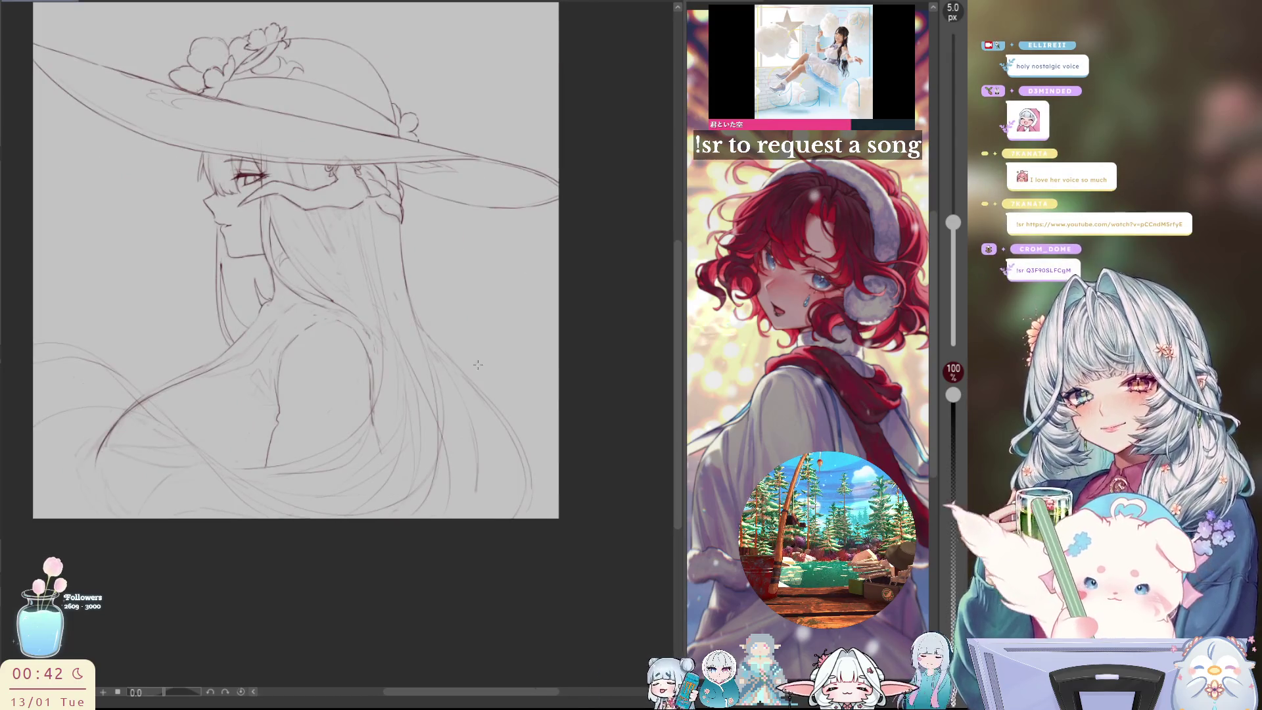
Undo a faint stroke near the braid, then draw braid lines by the ear and check them mirrored
{"action": "left_click_drag", "start_coordinate": [397, 190], "coordinate": [402, 204]}
{"action": "key", "text": "h"}
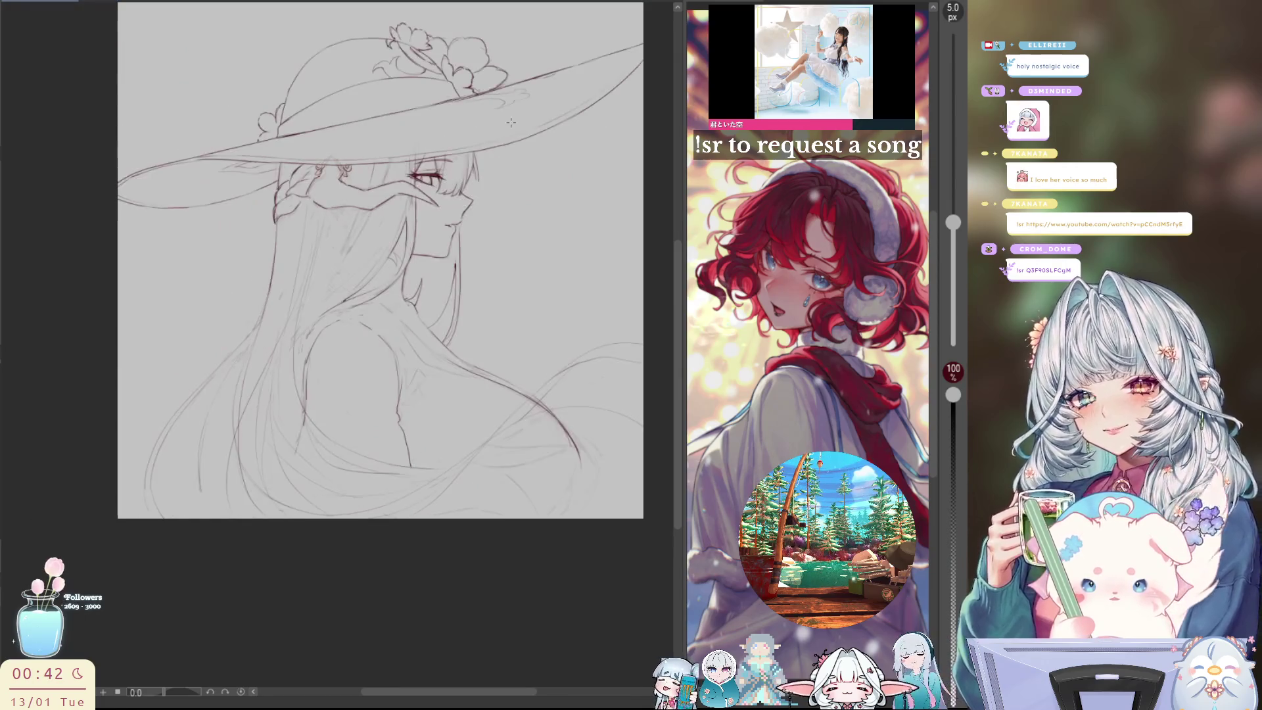
{"action": "key", "text": "h"}
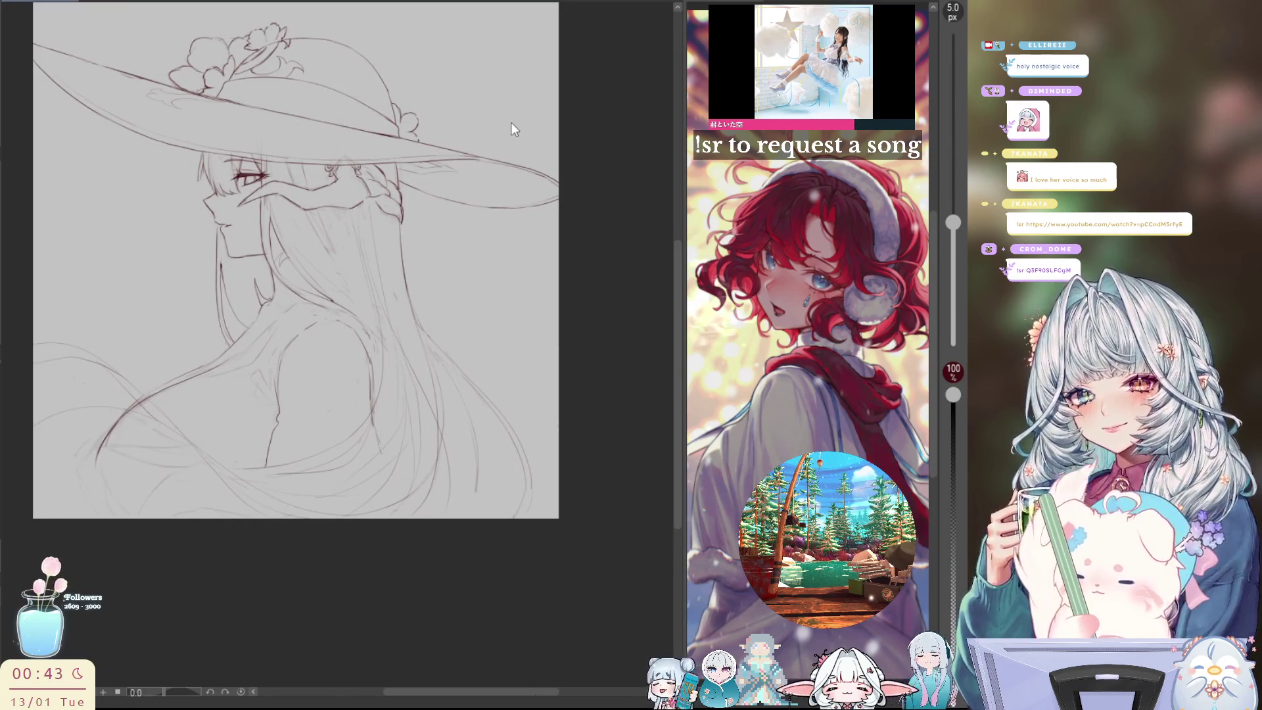
{"action": "key", "text": "ctrl+z"}
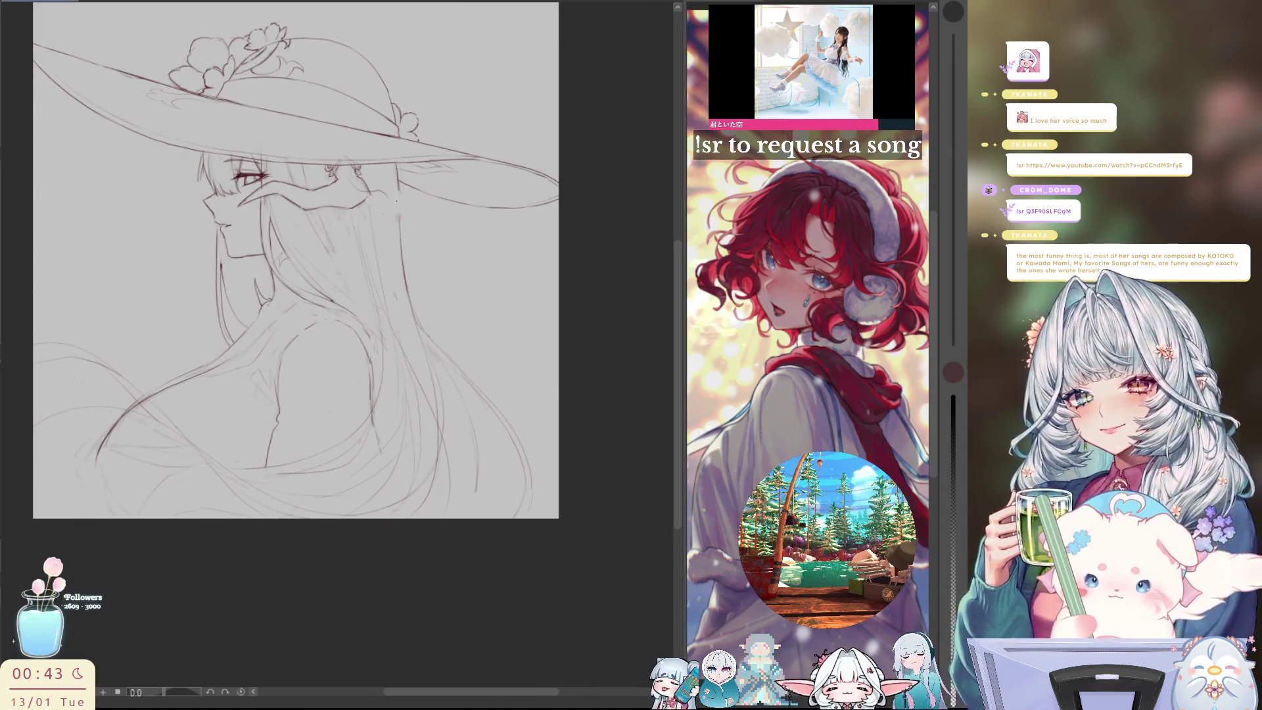
{"action": "left_click_drag", "start_coordinate": [368, 198], "coordinate": [414, 247]}
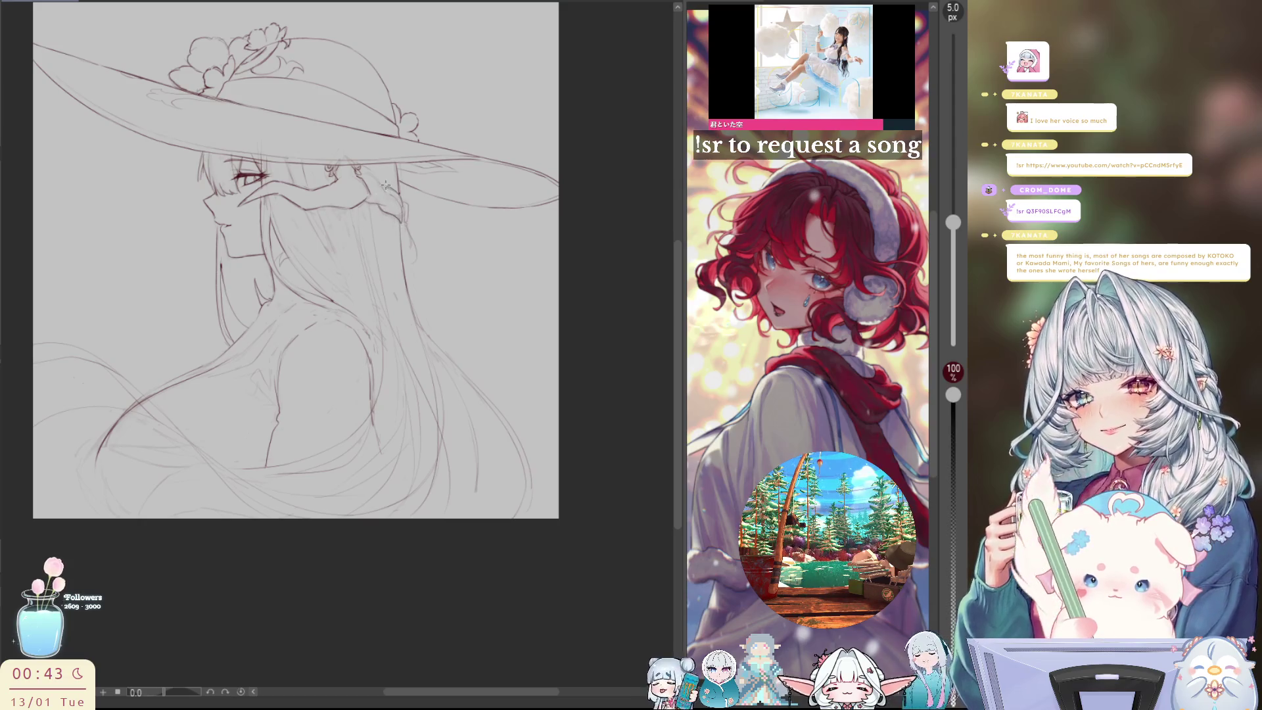
{"action": "key", "text": "m"}
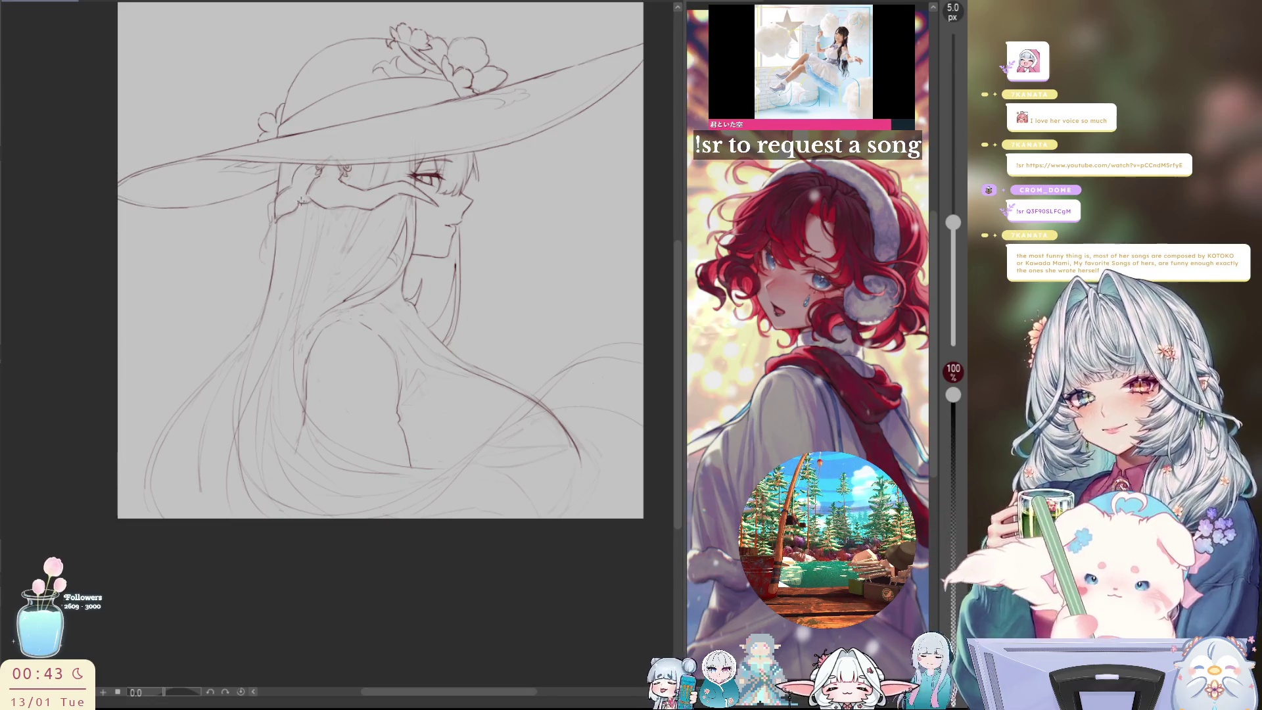
{"action": "key", "text": "h"}
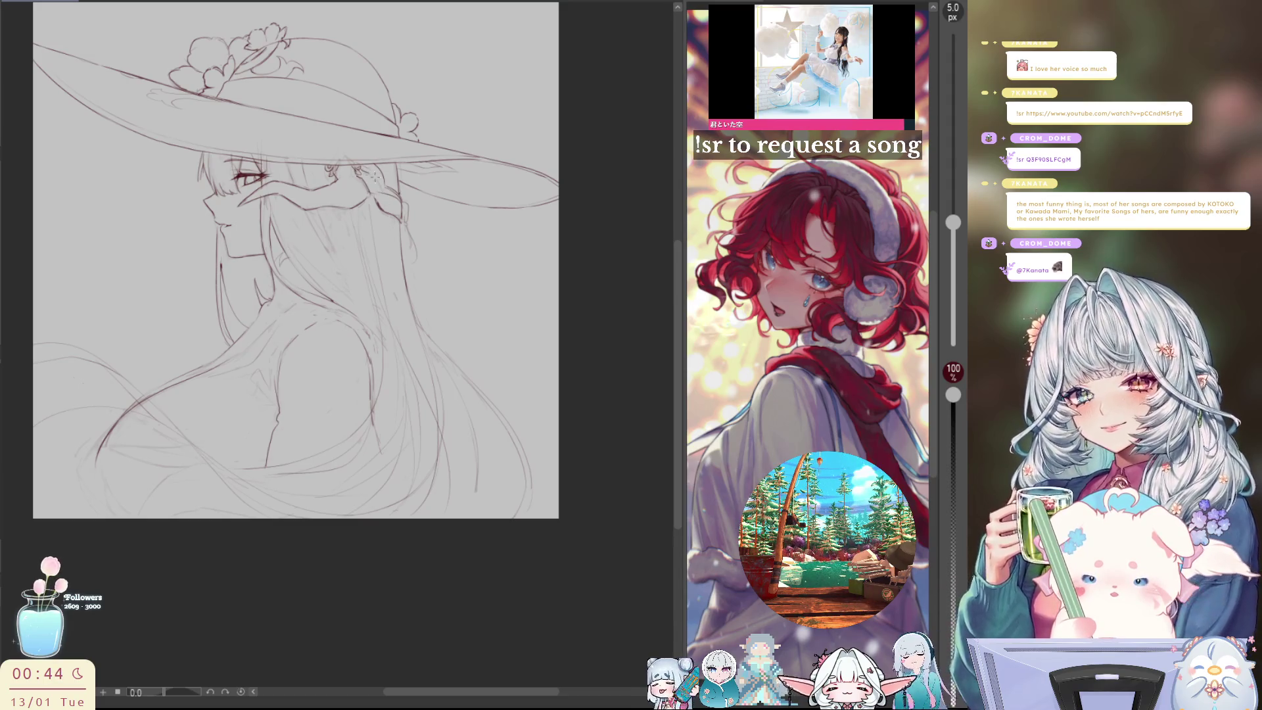
Repeatedly flip the canvas horizontally to check the shape of the tassel below the braid
{"action": "key", "text": "h"}
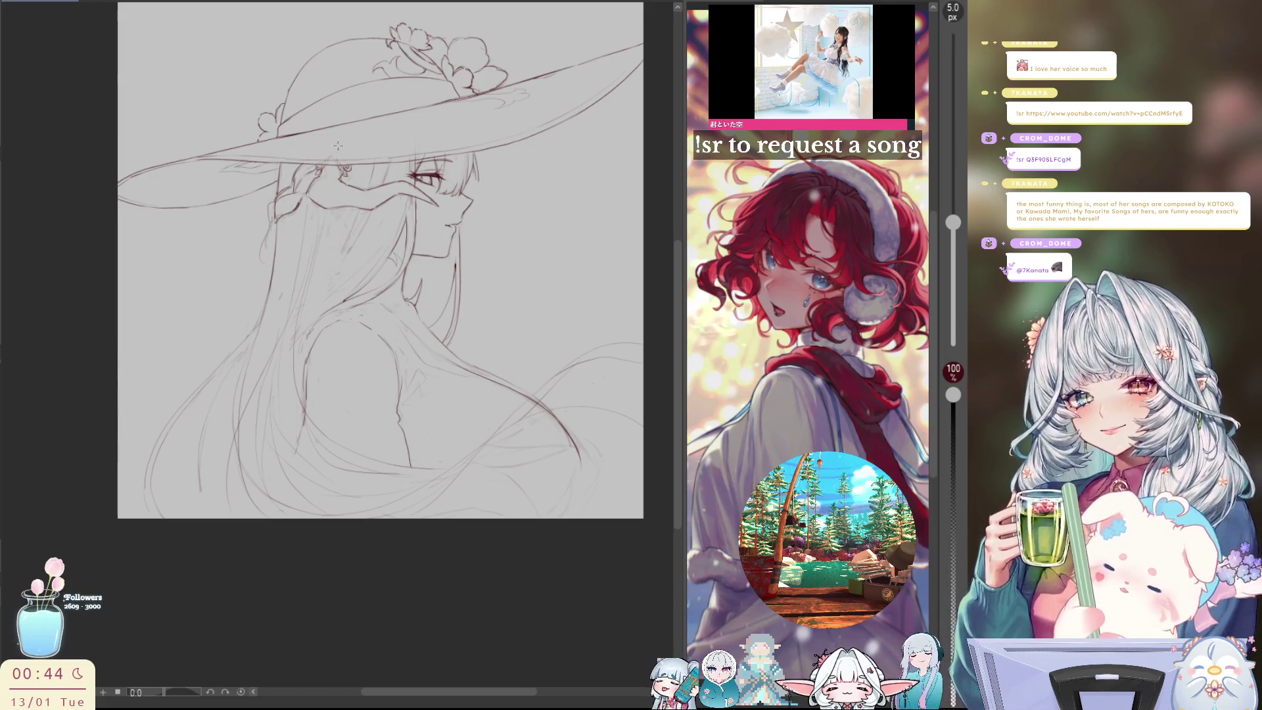
{"action": "key", "text": "h"}
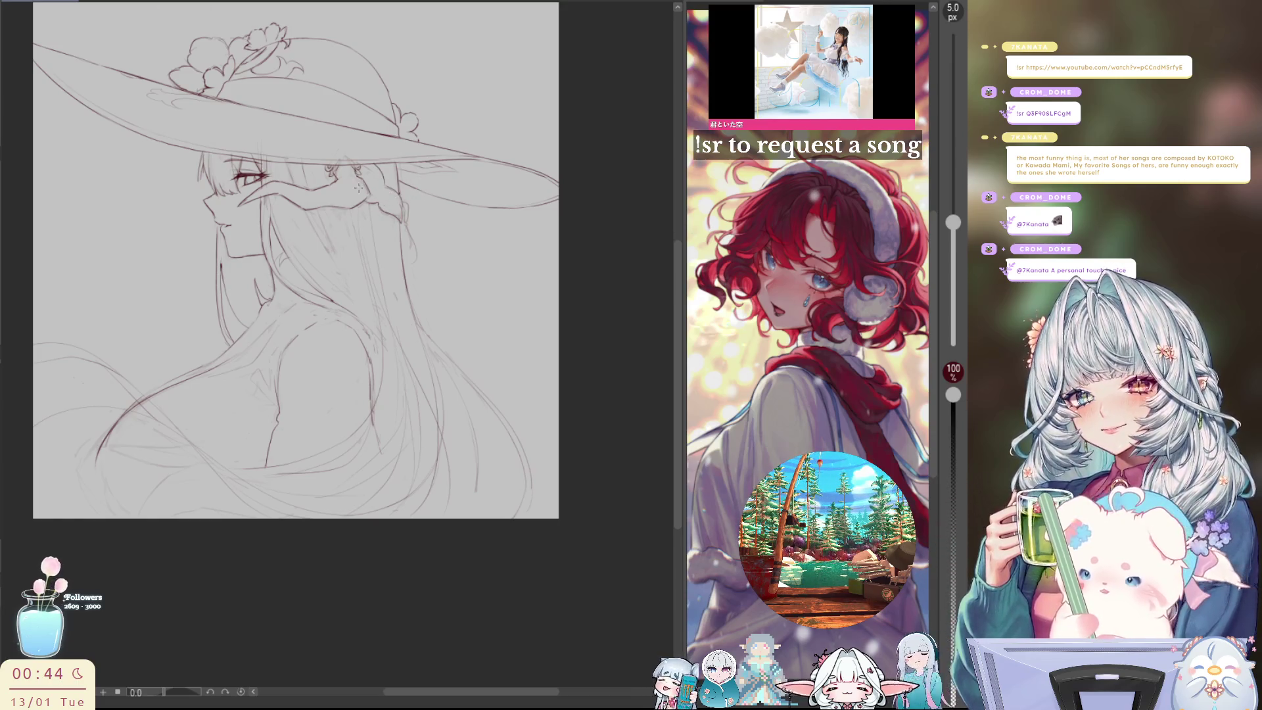
{"action": "key", "text": "h"}
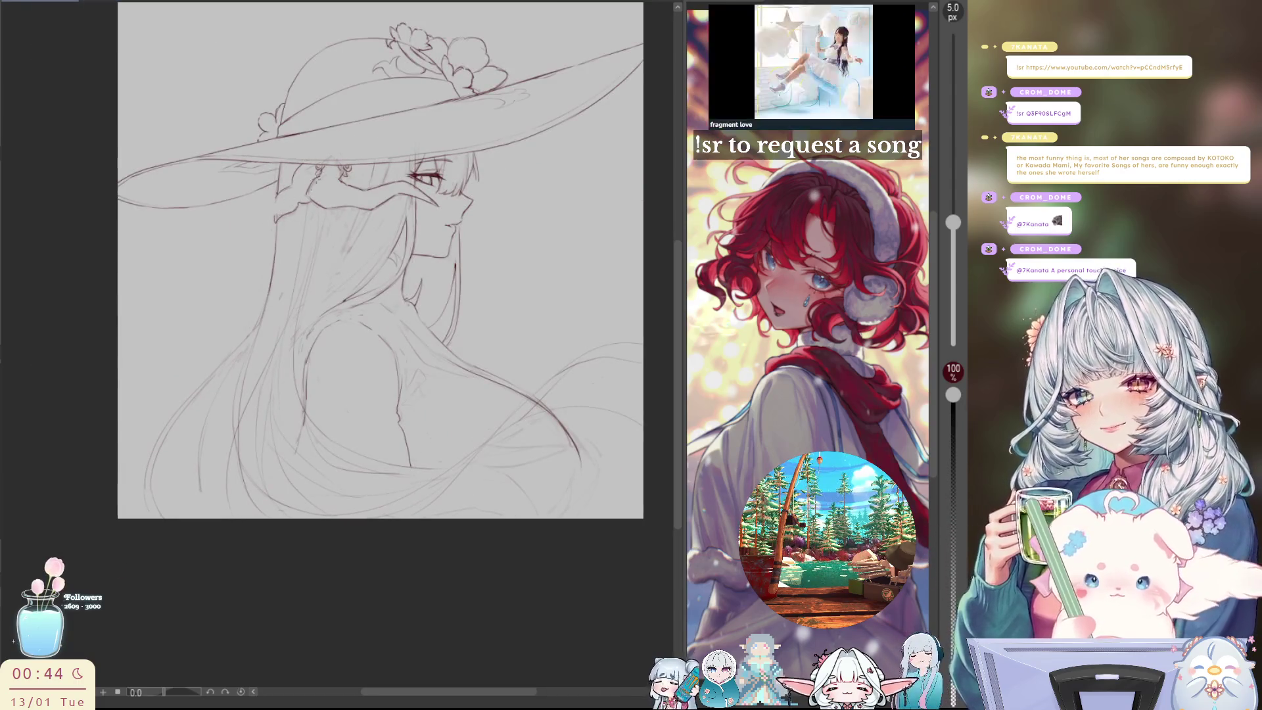
{"action": "key", "text": "h"}
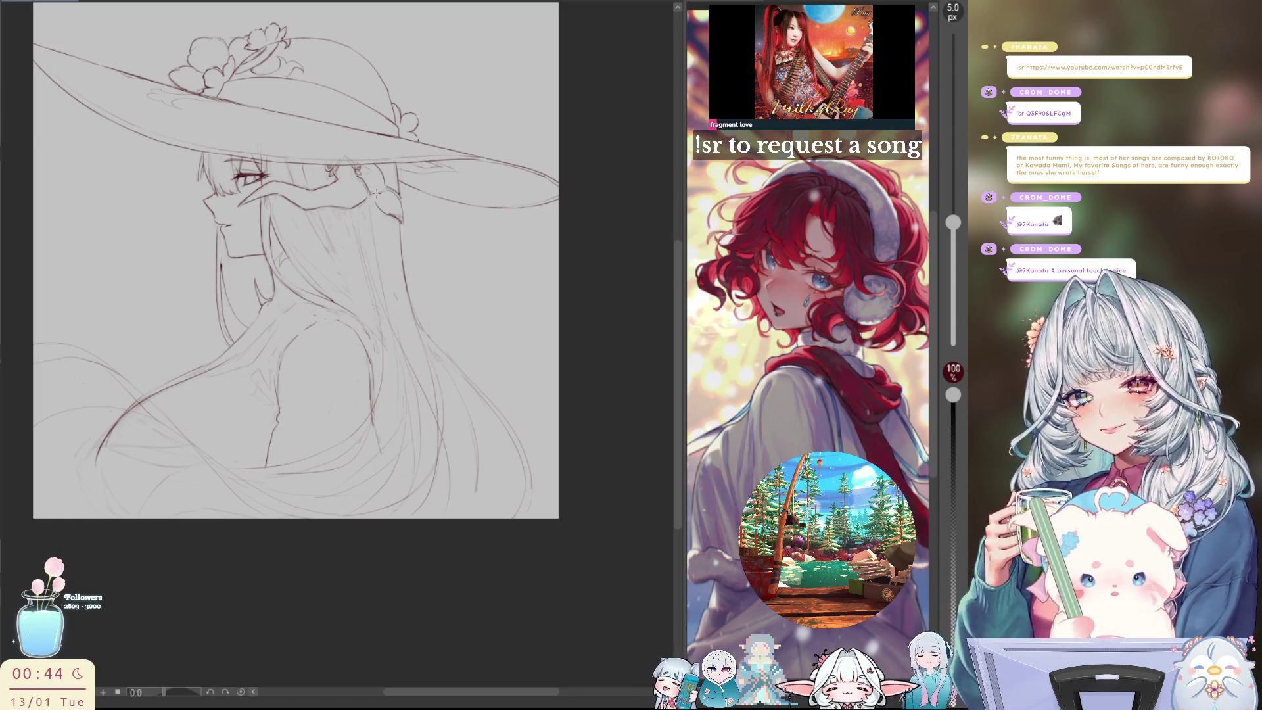
{"action": "key", "text": "h"}
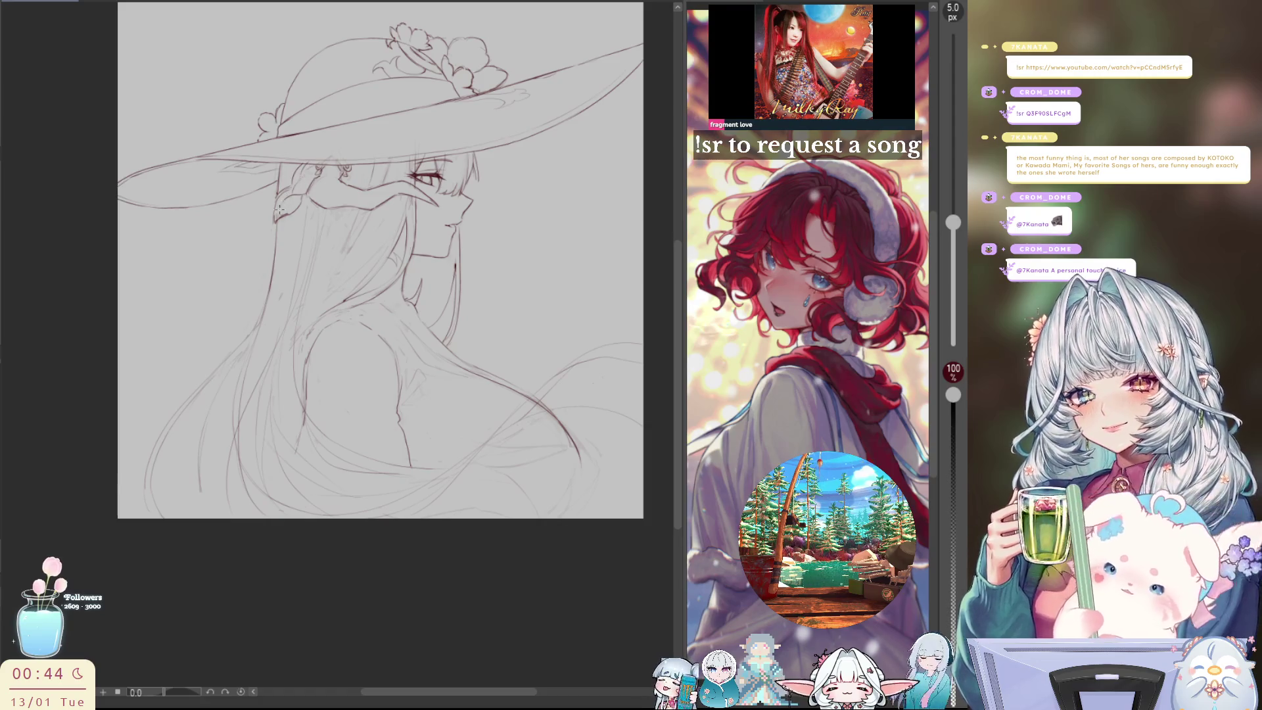
{"action": "key", "text": "h"}
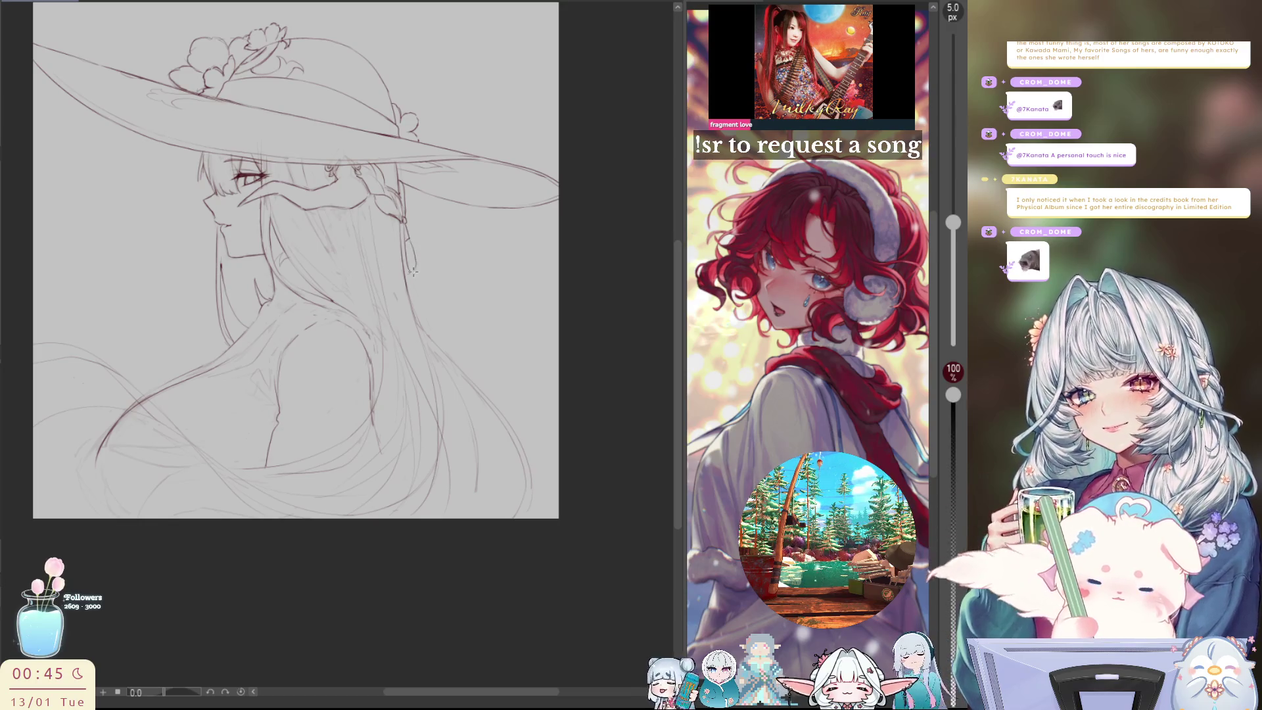
{"action": "key", "text": "h"}
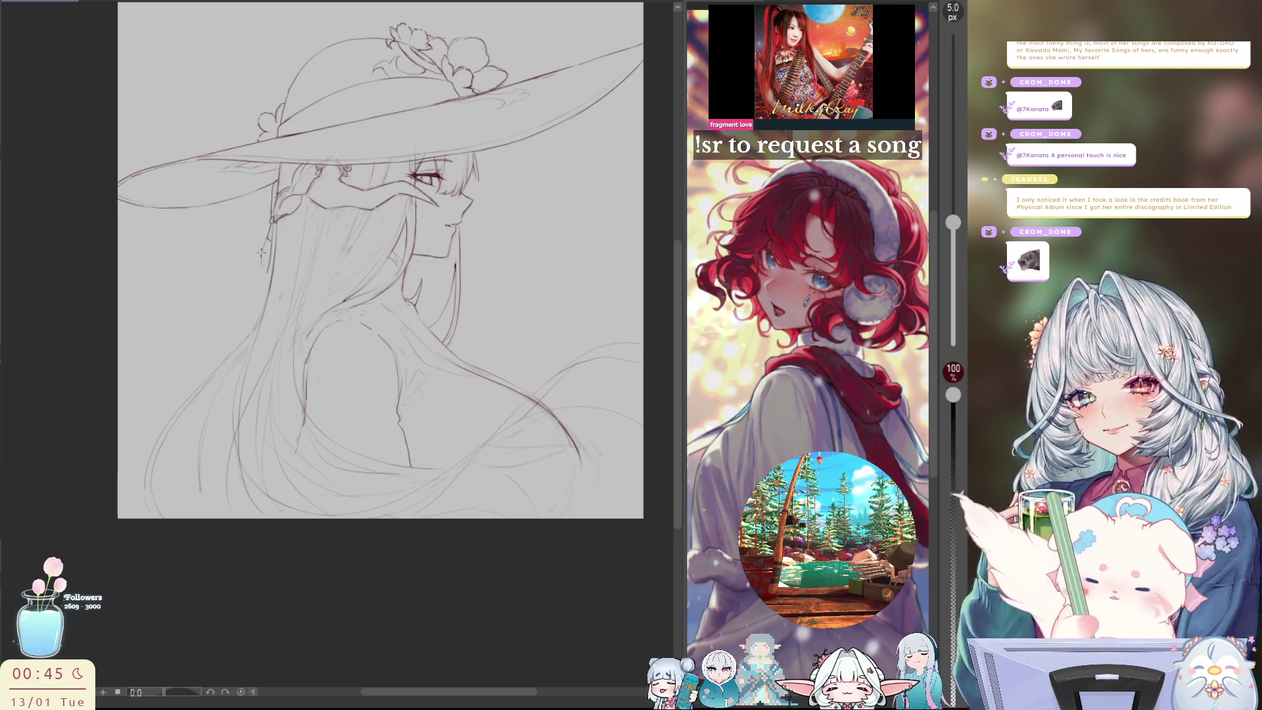
{"action": "key", "text": "h"}
{"action": "key", "text": "h"}
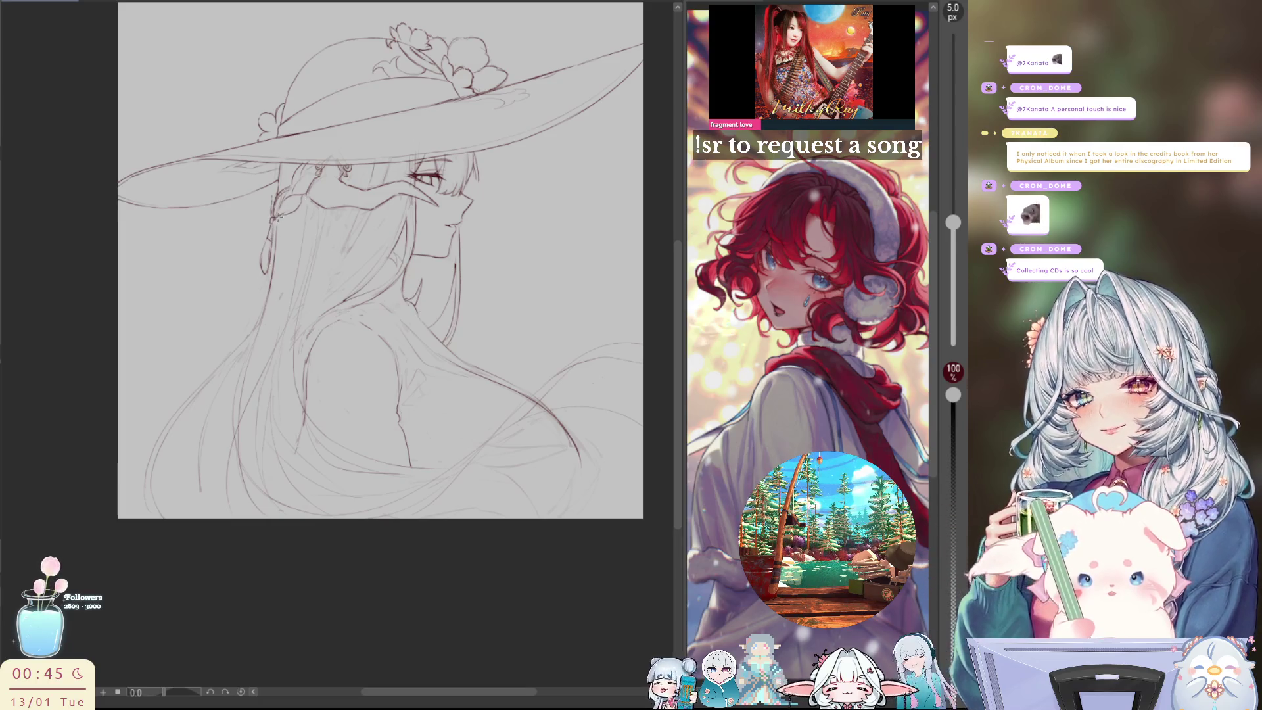
{"action": "key", "text": "m"}
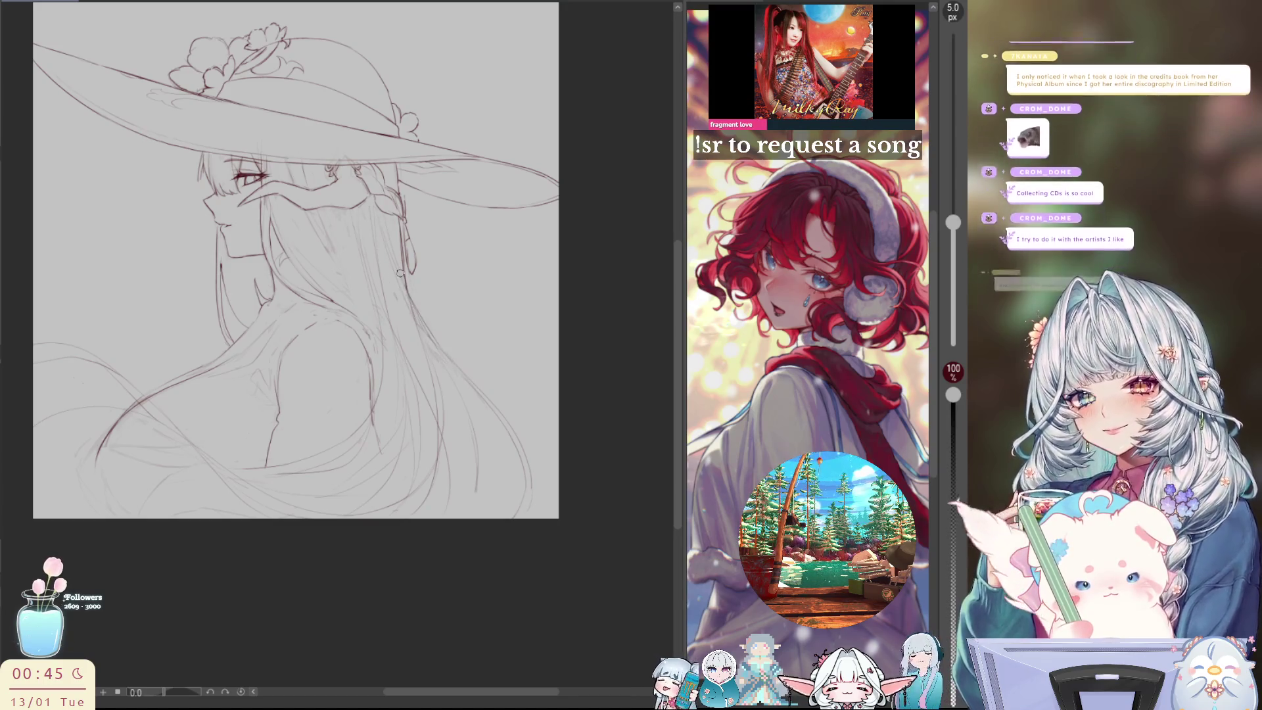
{"action": "key", "text": "h"}
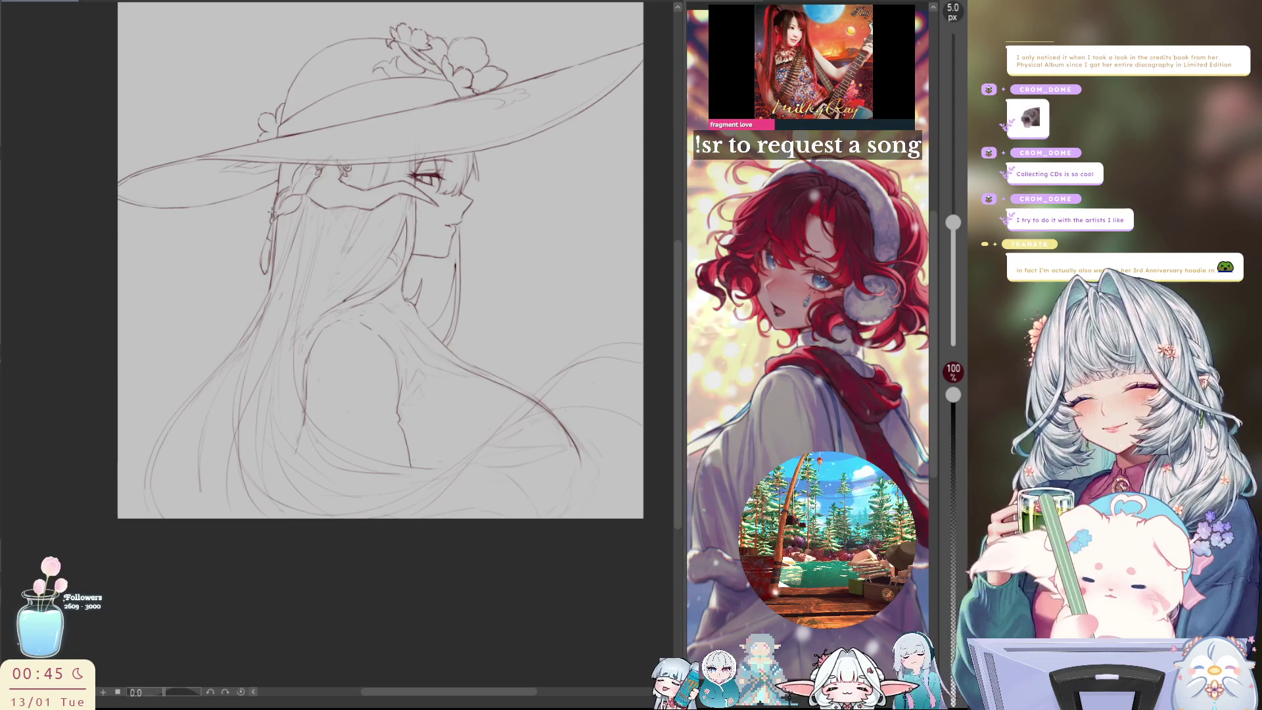
{"action": "key", "text": "h"}
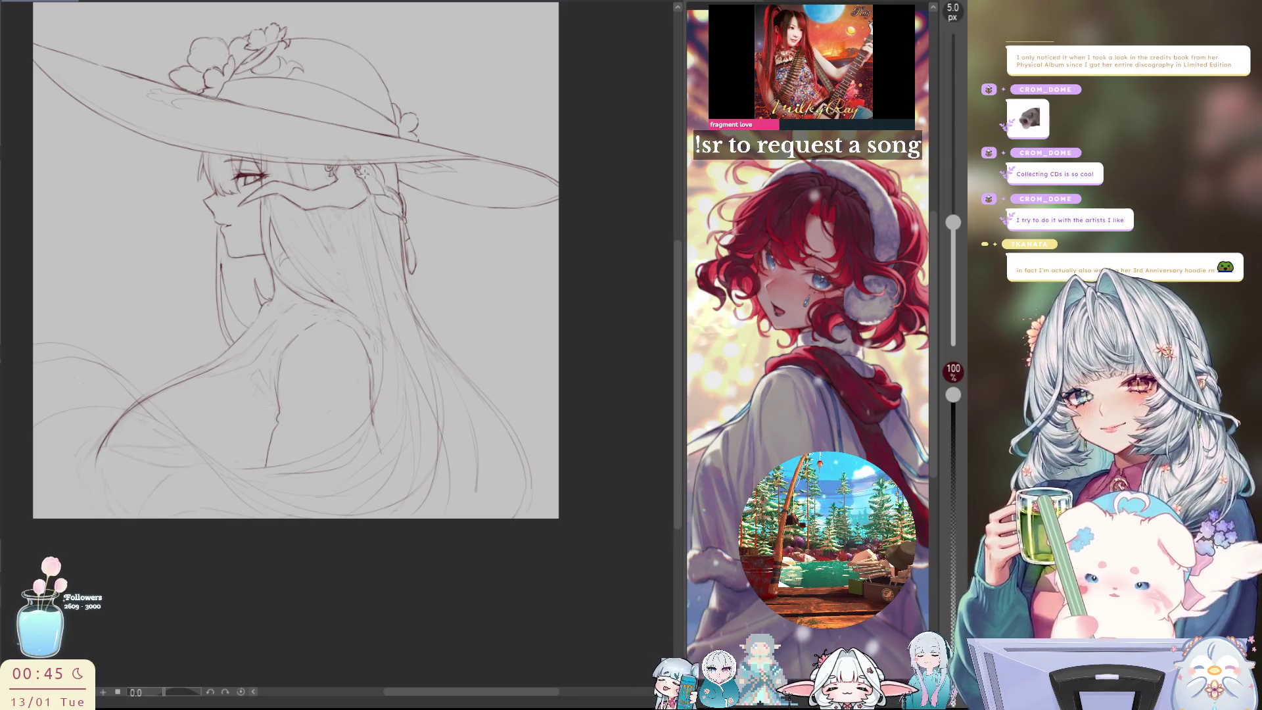
{"action": "key", "text": "h"}
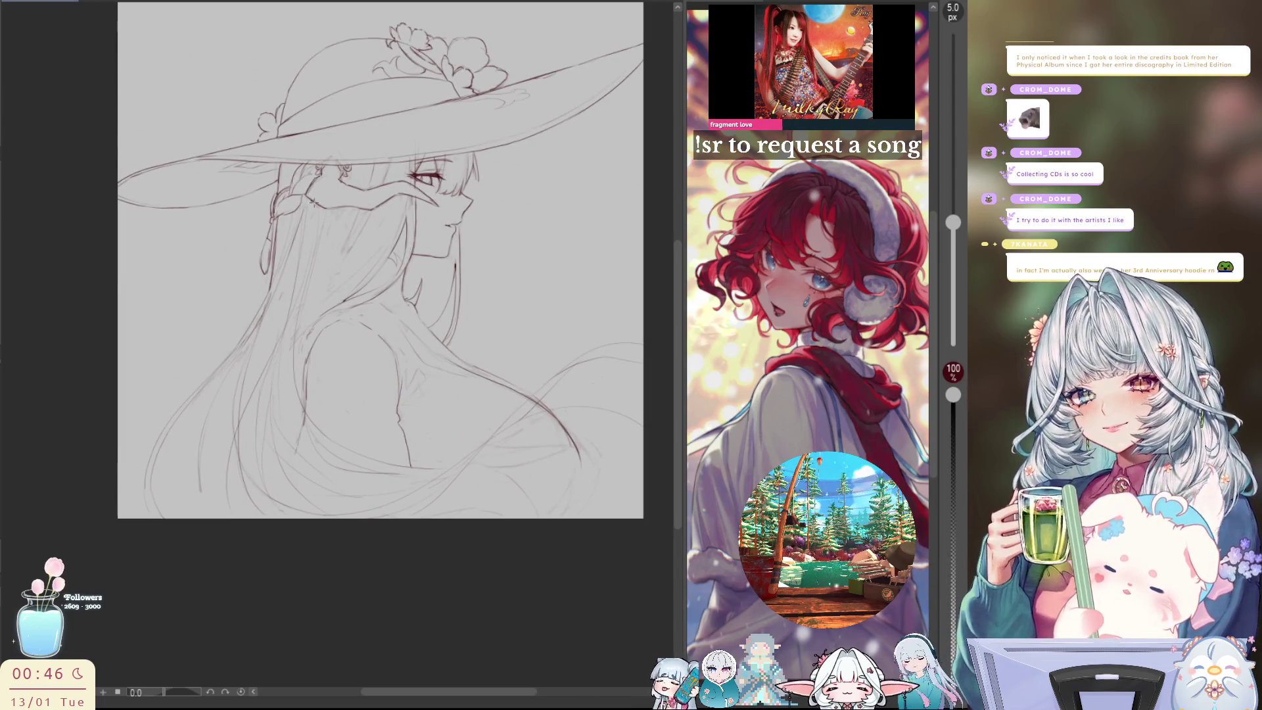
Tilt the canvas to a comfortable drawing angle, then reset it upright
{"action": "key", "text": "h"}
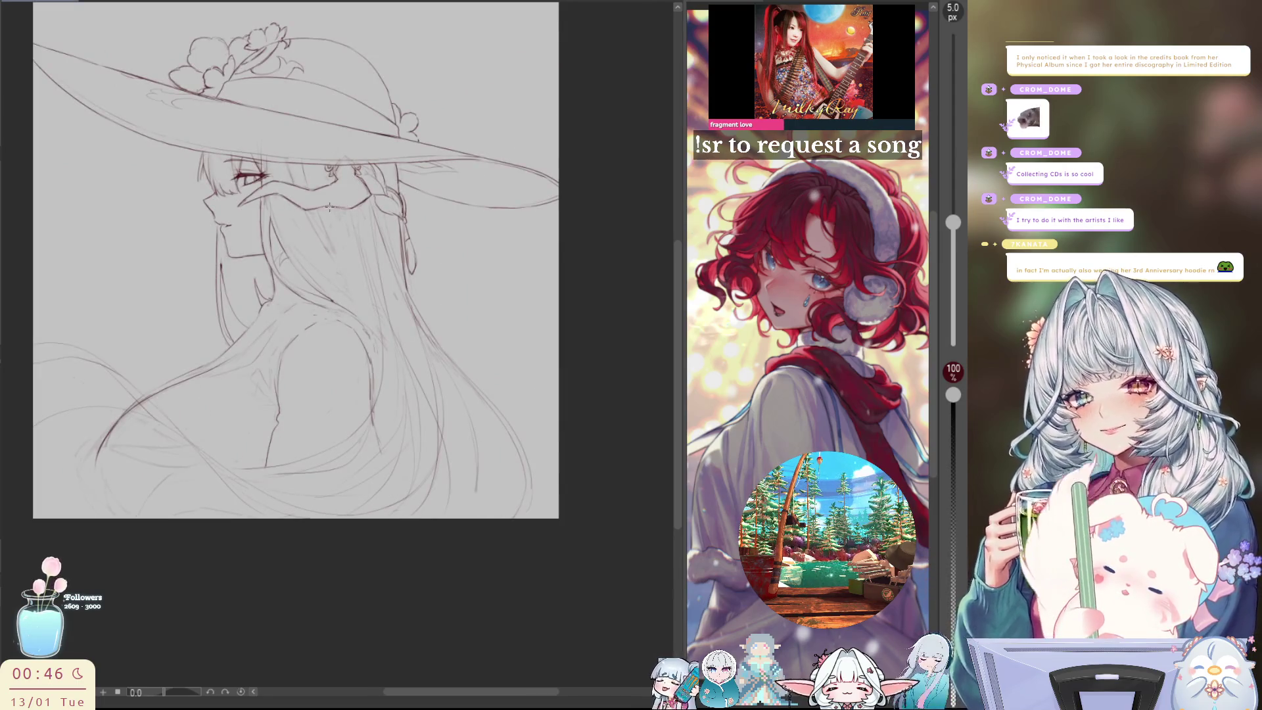
{"action": "key", "text": "h"}
{"action": "key", "text": "h"}
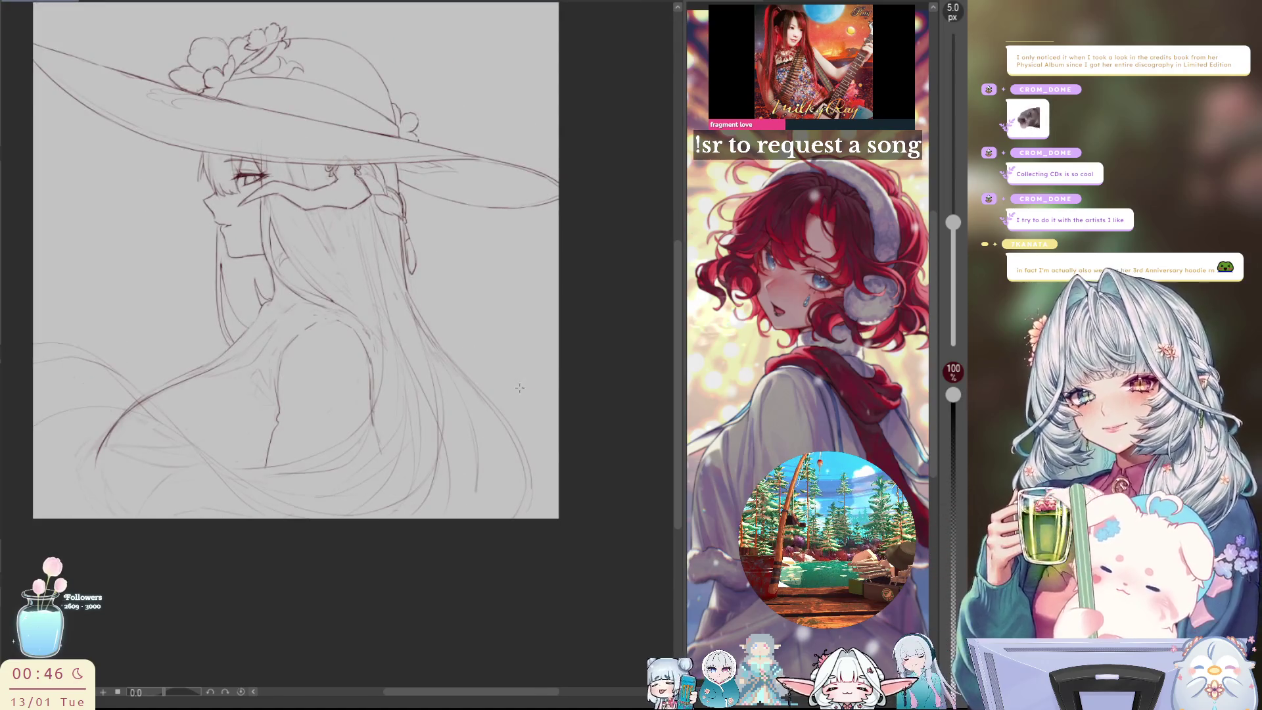
{"action": "left_click_drag", "start_coordinate": [517, 384], "coordinate": [497, 243]}
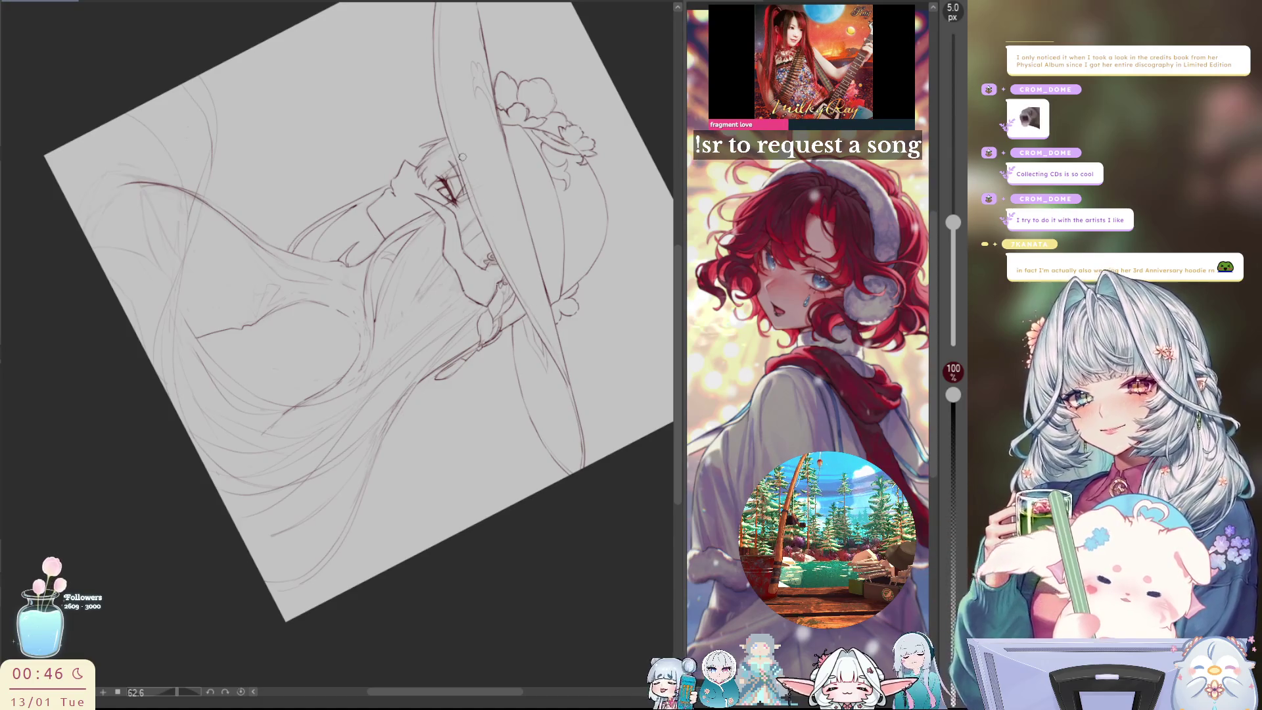
{"action": "key", "text": "ctrl+0"}
{"action": "key", "text": "h"}
{"action": "key", "text": "h"}
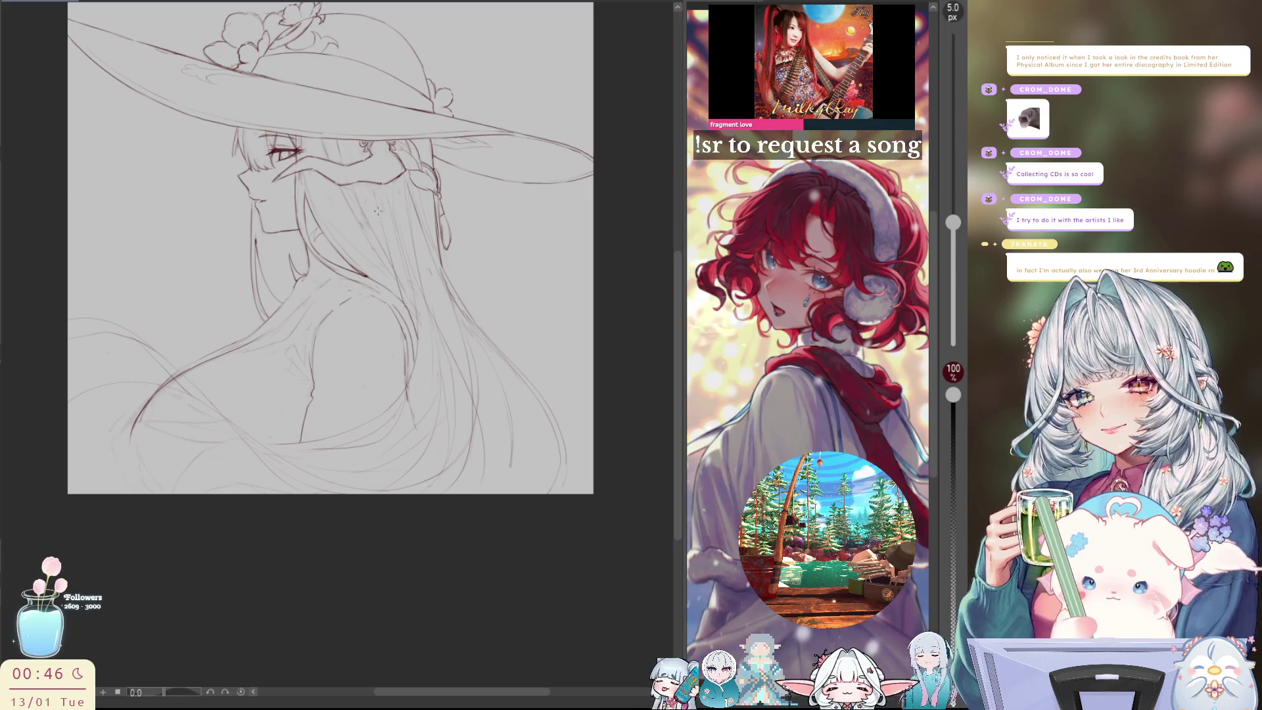
Toggle the mirrored view several times to check the profile
{"action": "key", "text": "h"}
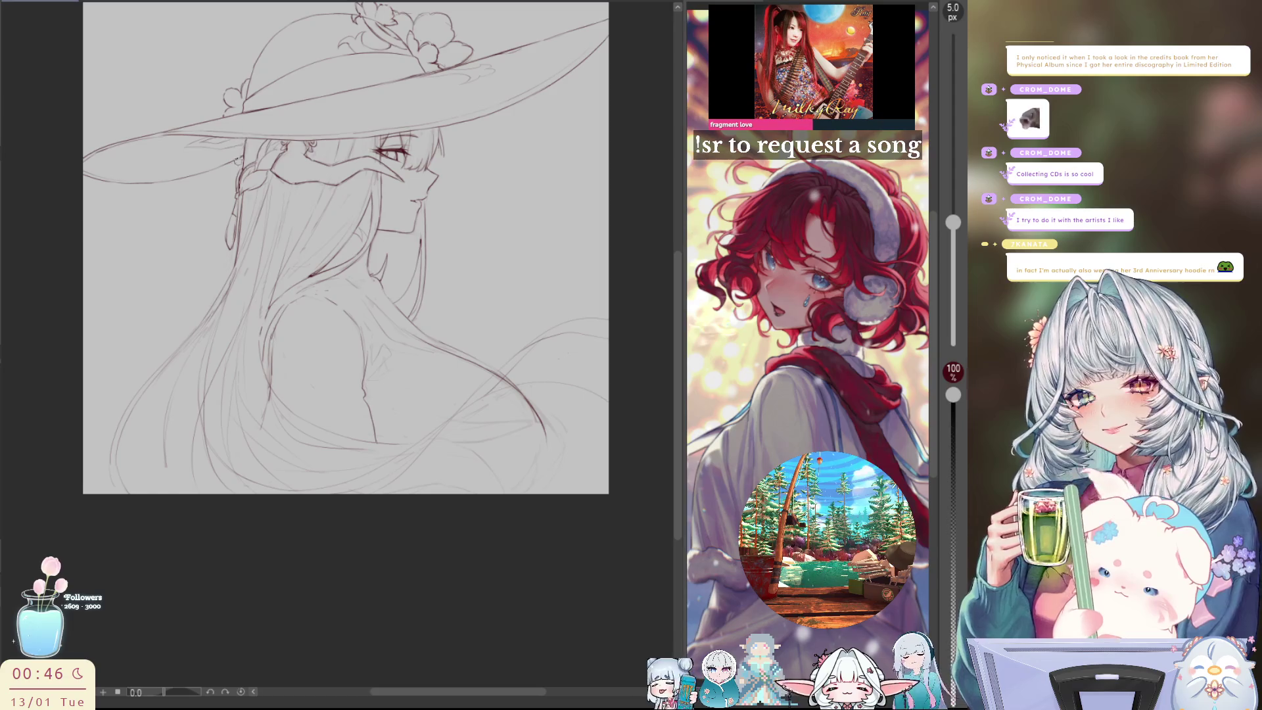
{"action": "key", "text": "h"}
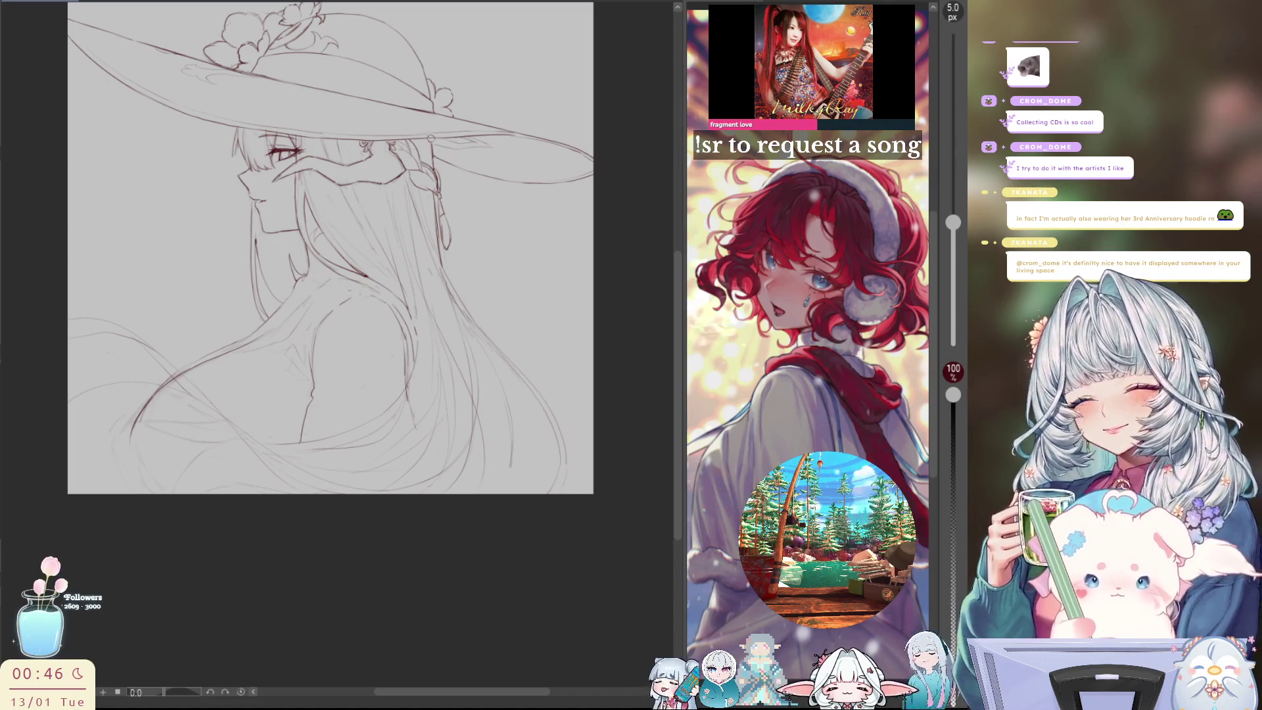
{"action": "key", "text": "h"}
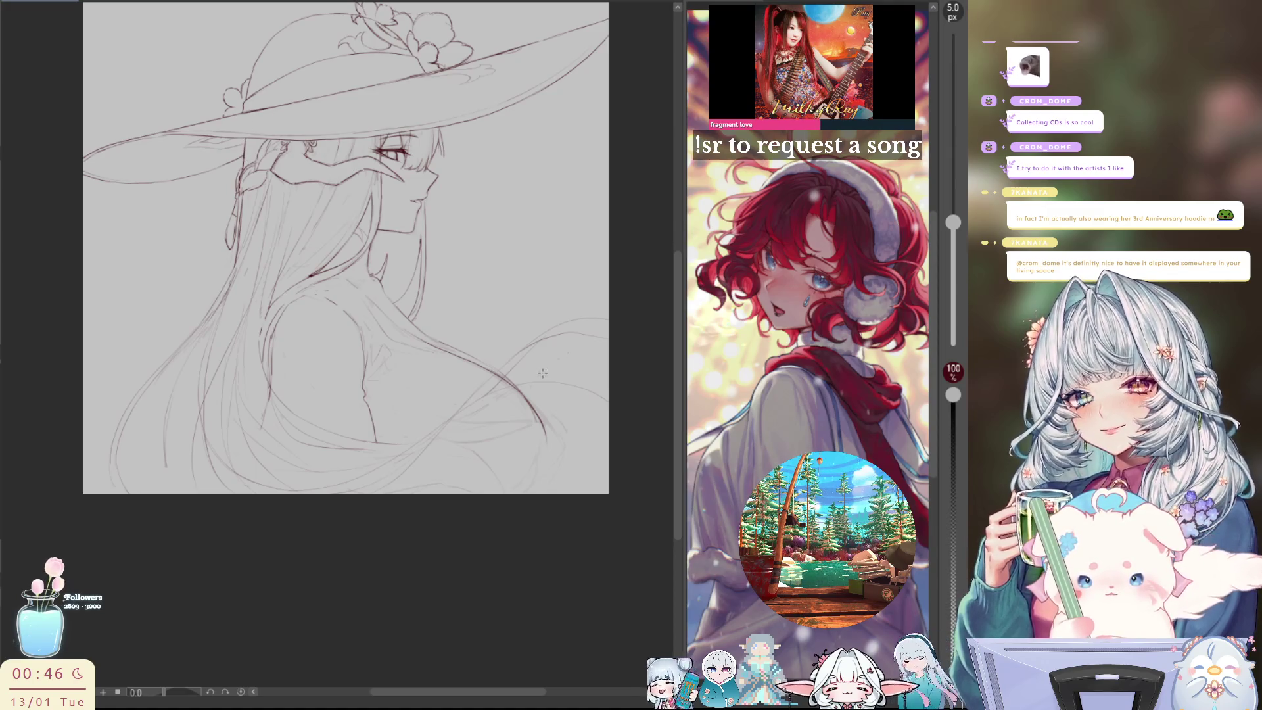
{"action": "key", "text": "h"}
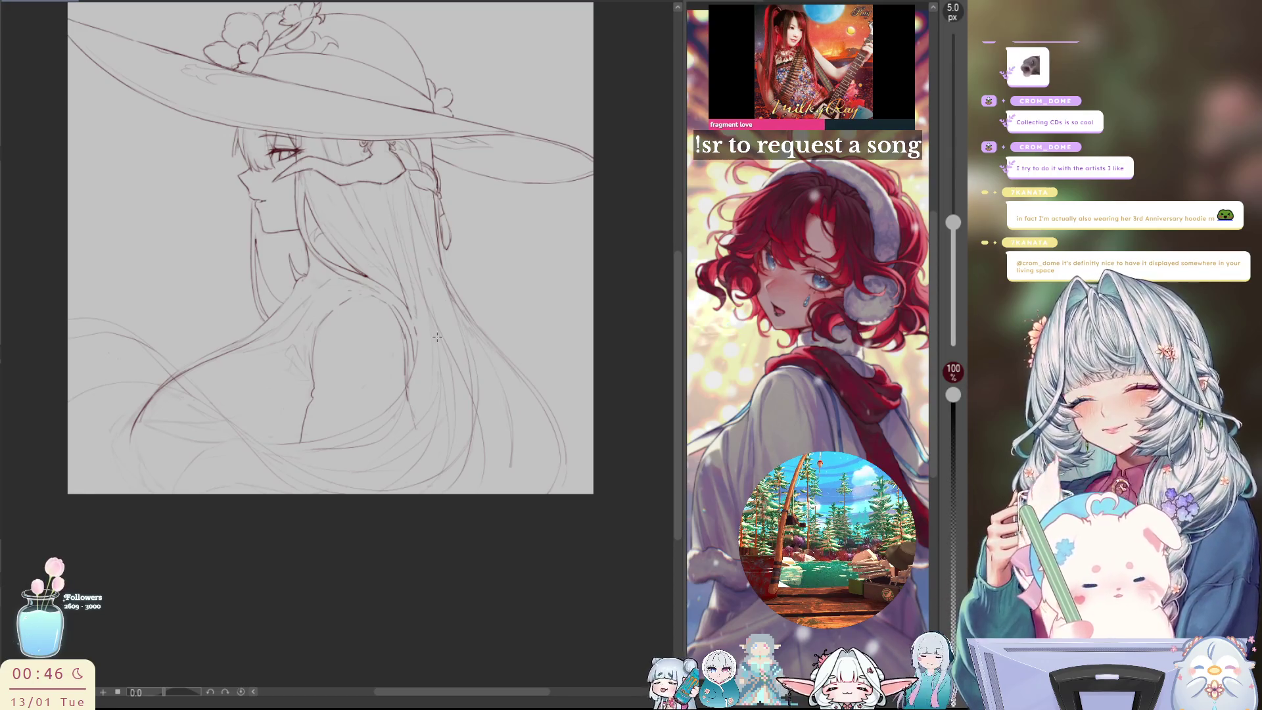
{"action": "key", "text": "h"}
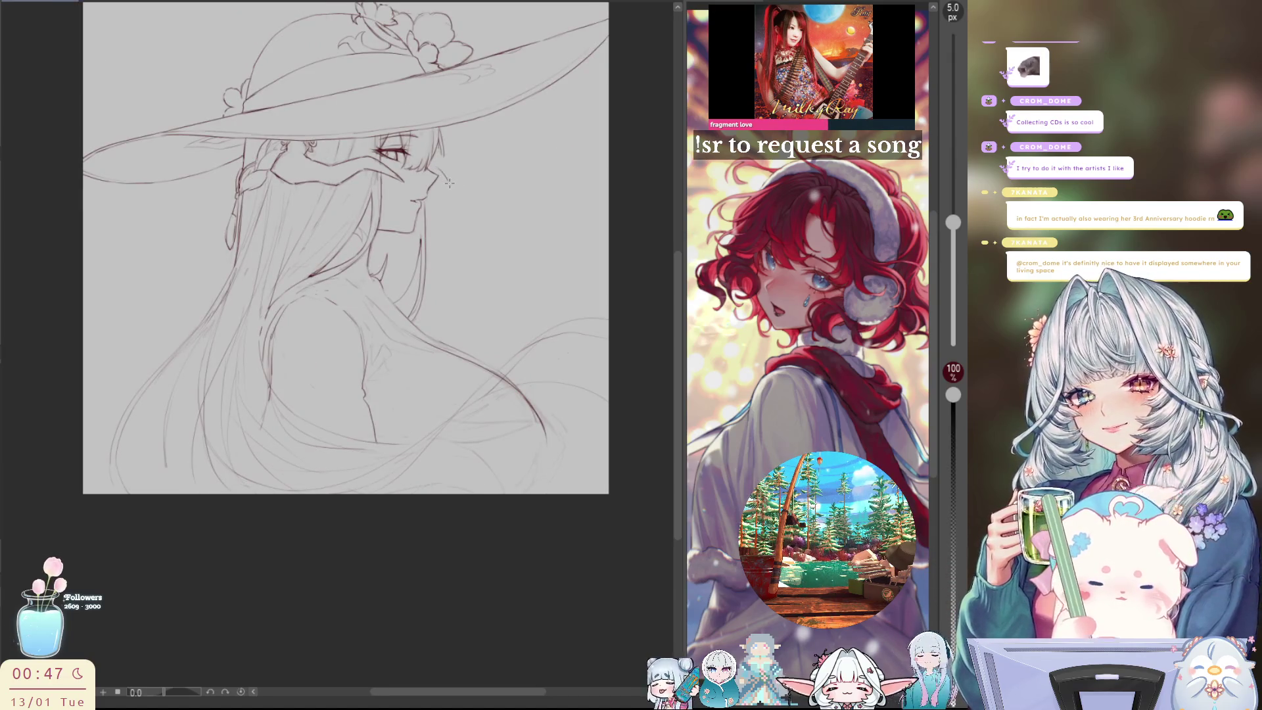
{"action": "key", "text": "h"}
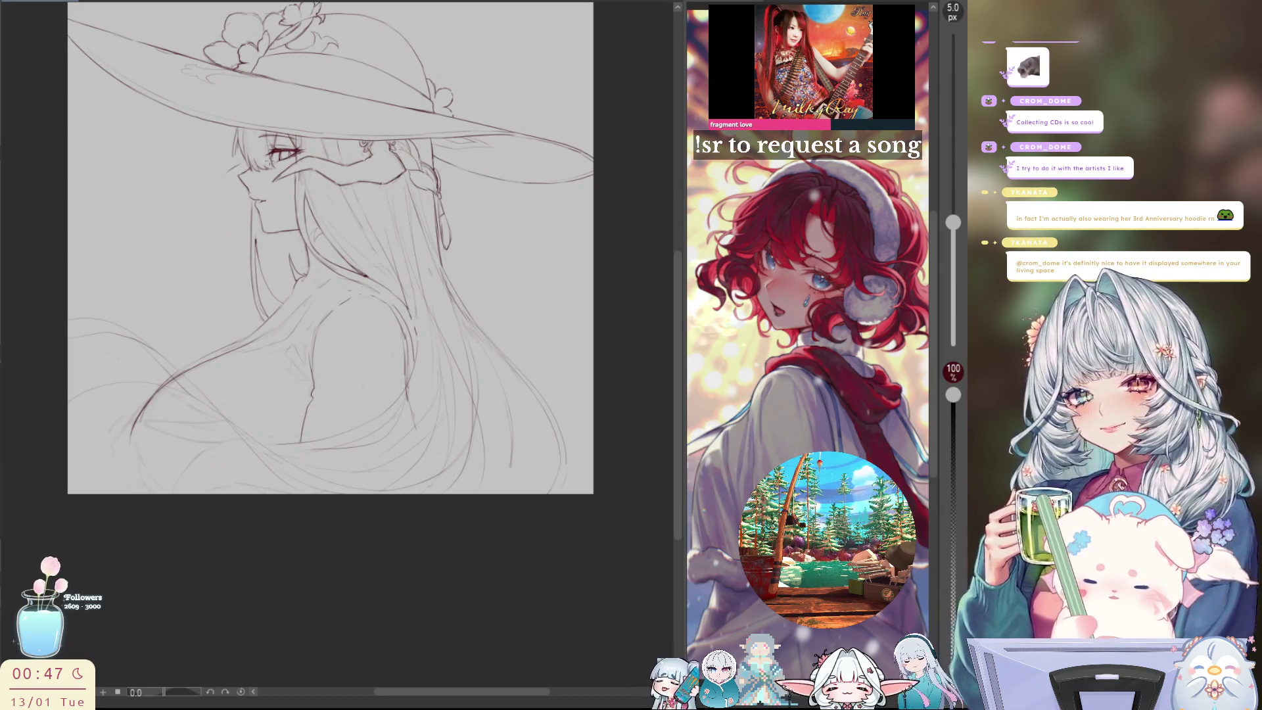
Sharpen the nose and cheek line of the profile and check it mirrored
{"action": "left_click_drag", "start_coordinate": [231, 171], "coordinate": [239, 164]}
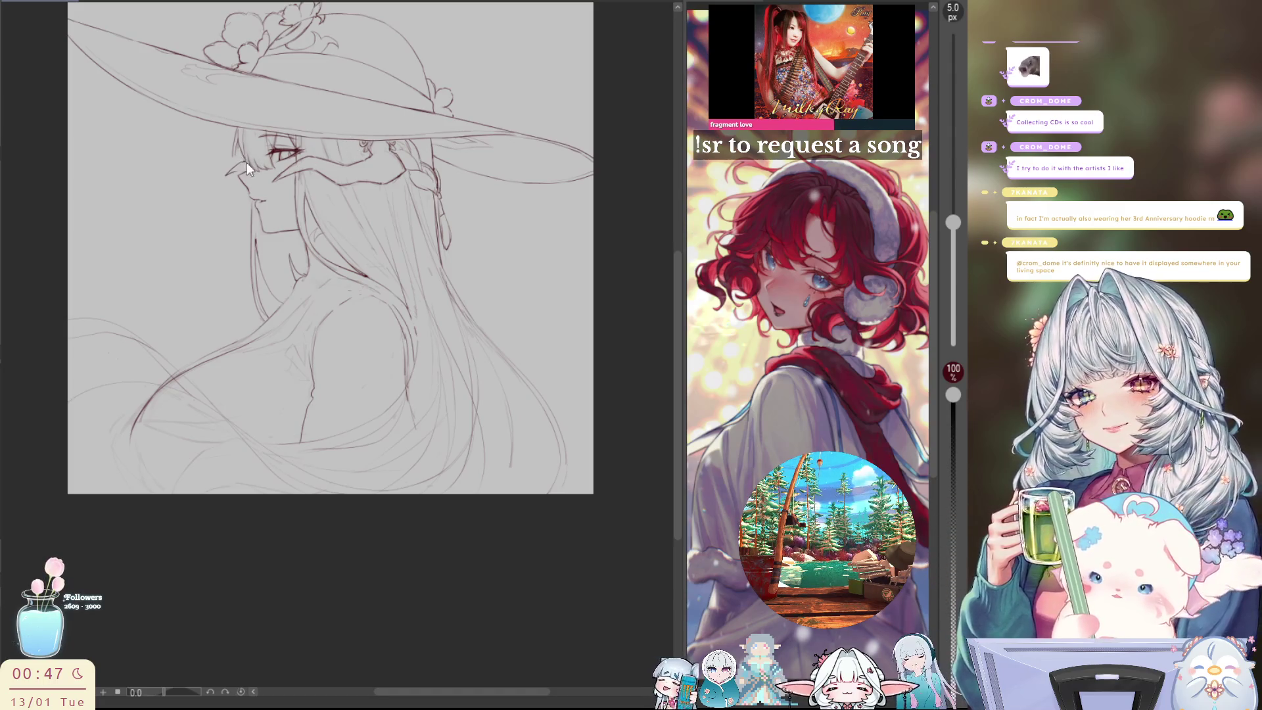
{"action": "key", "text": "h"}
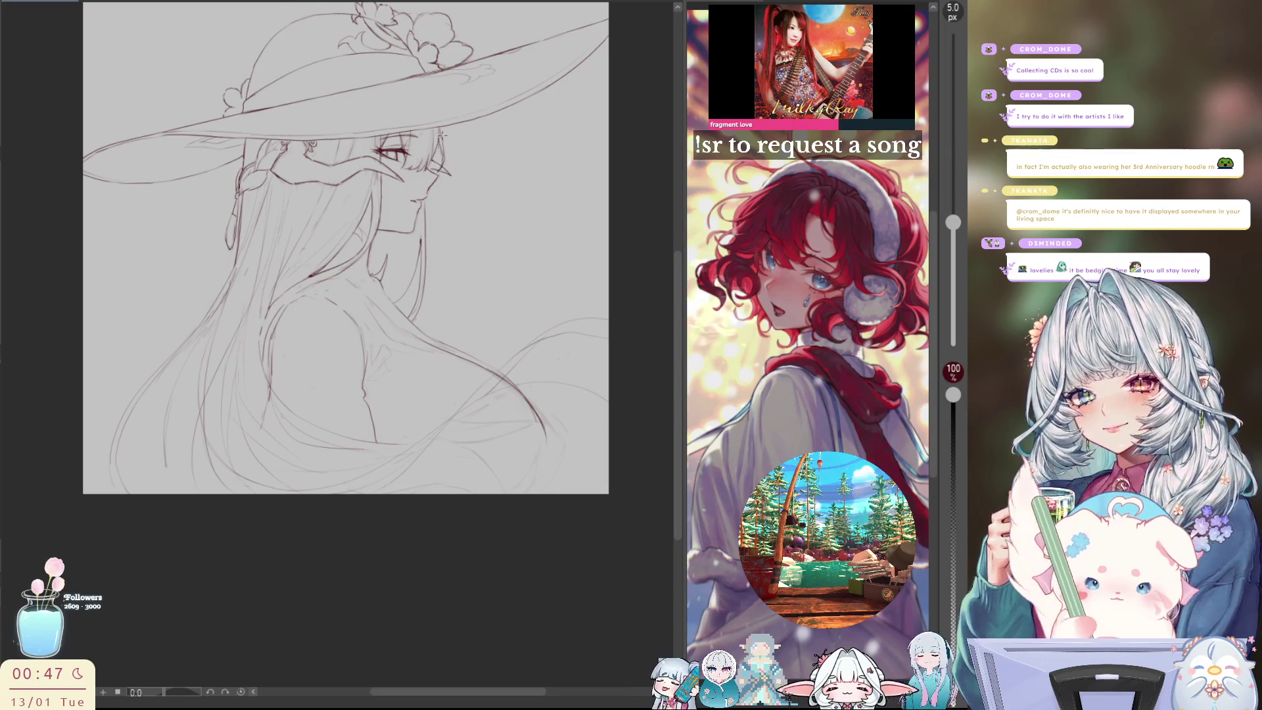
{"action": "key", "text": "h"}
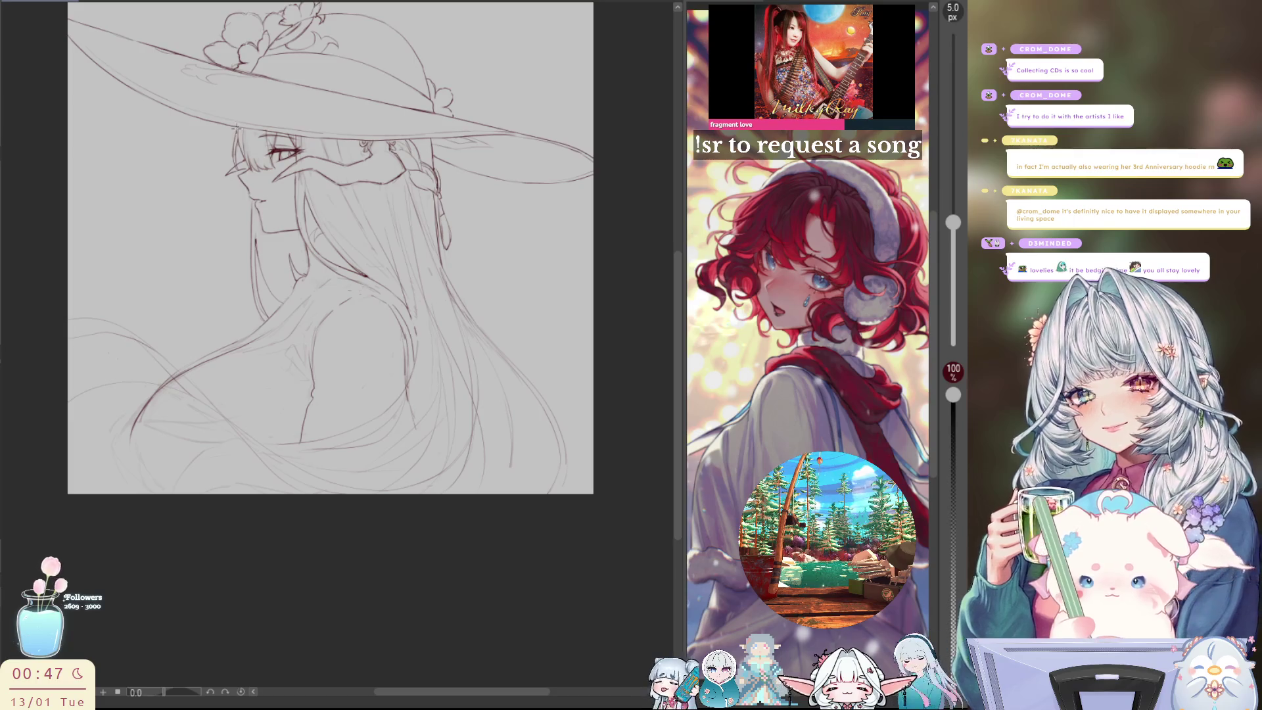
{"action": "key", "text": "h"}
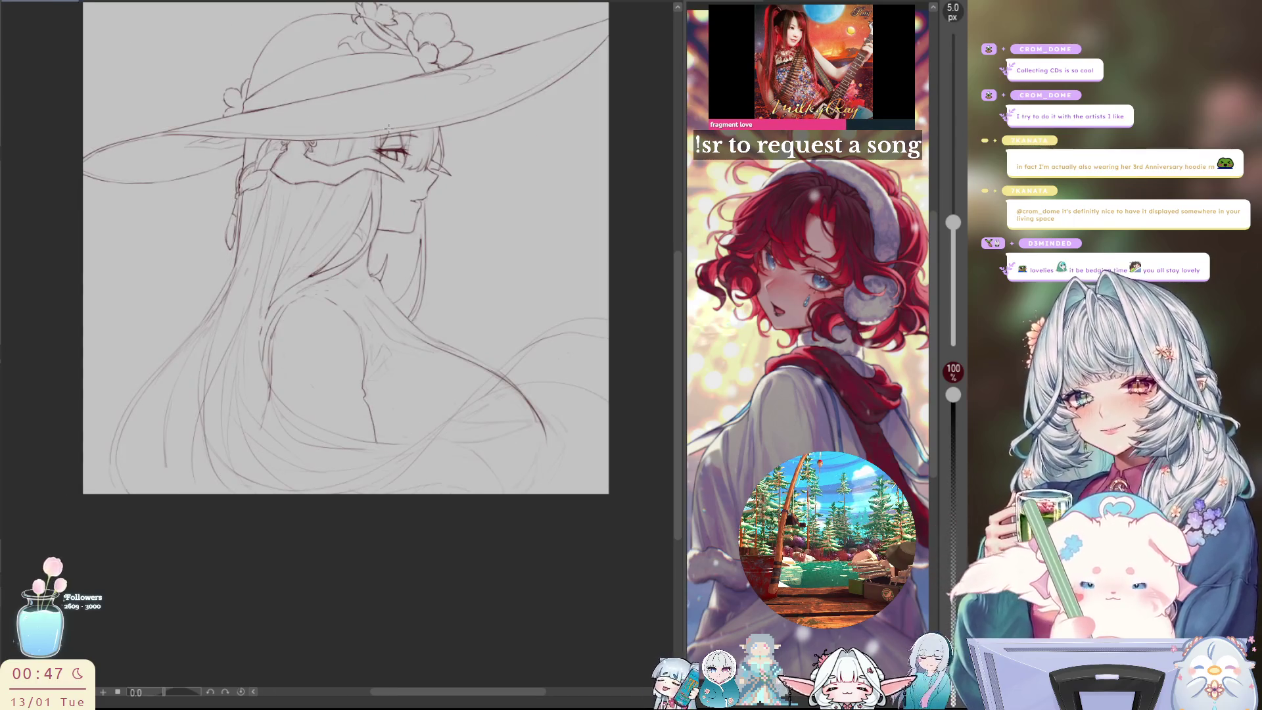
{"action": "scroll", "coordinate": [342, 112], "scroll_direction": "up", "scroll_amount": 1}
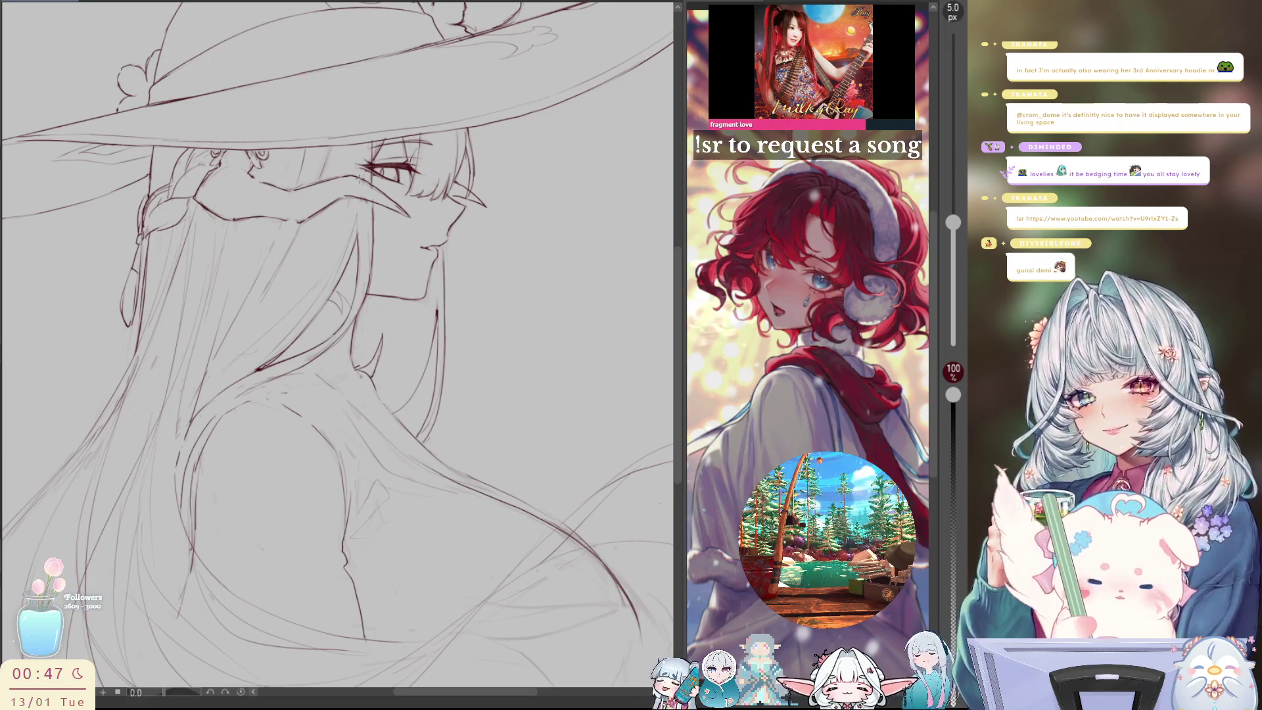
{"action": "key", "text": "h"}
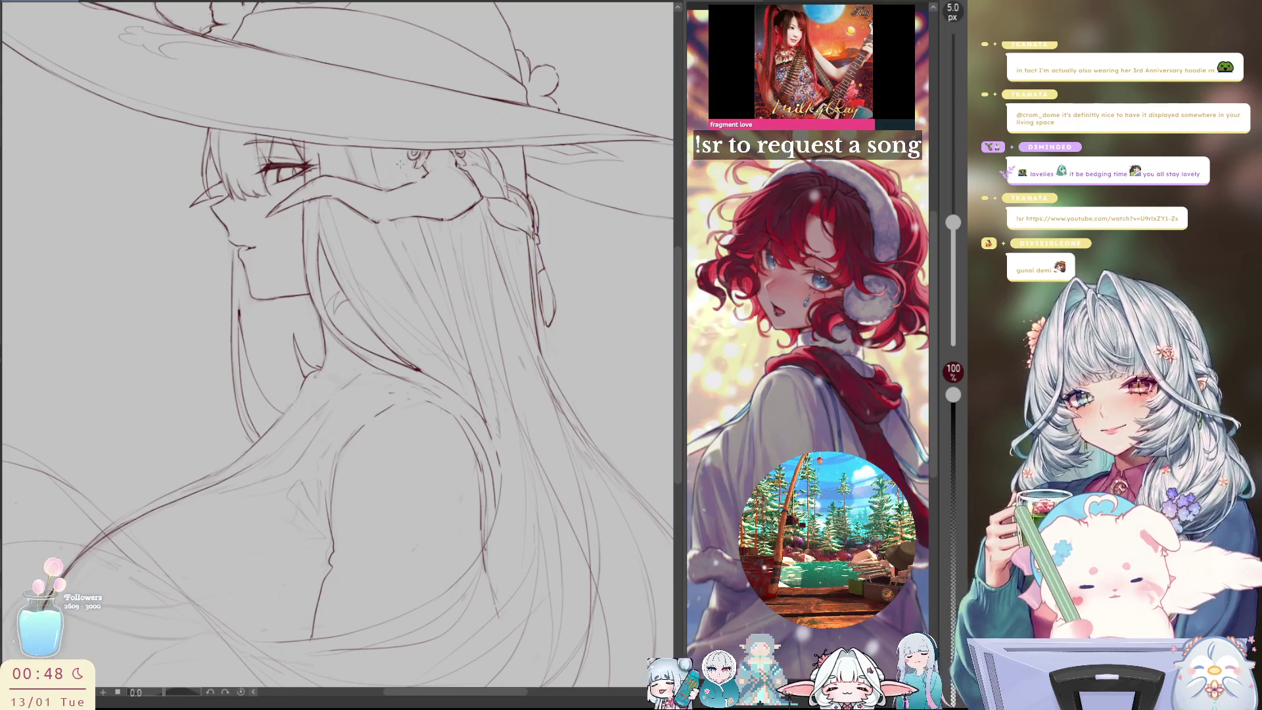
{"action": "key", "text": "h"}
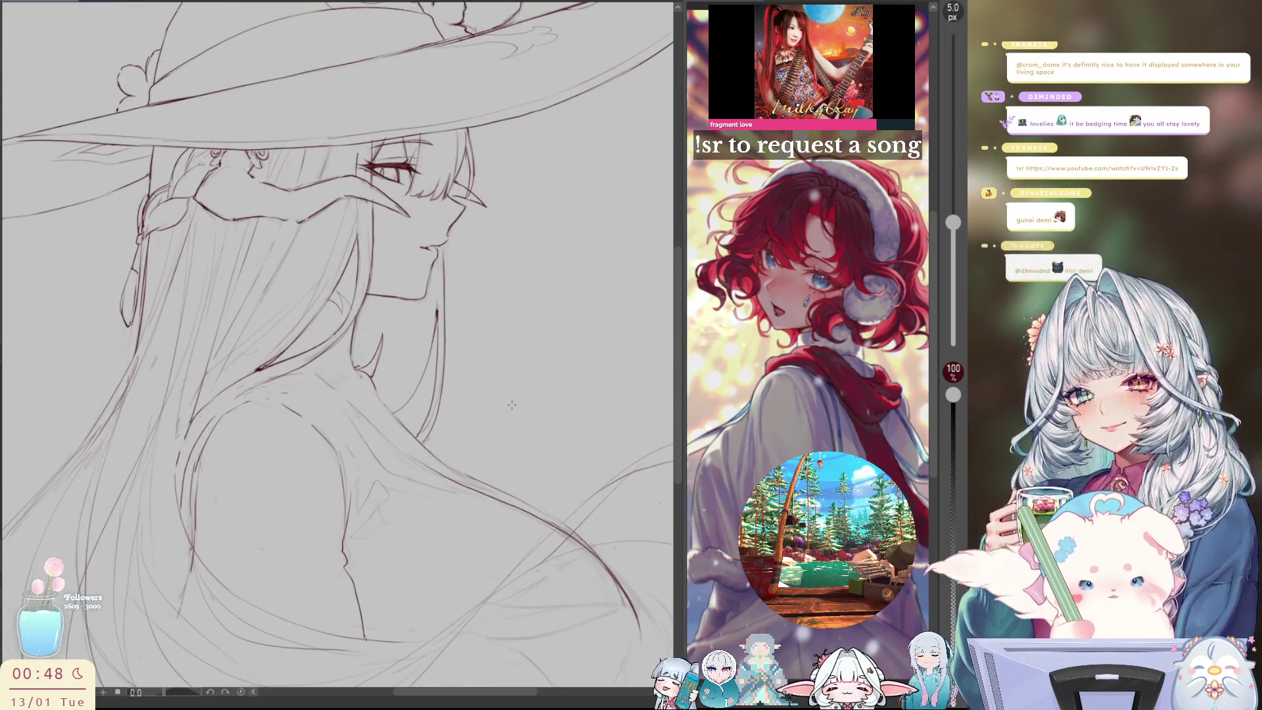
{"action": "key", "text": "h"}
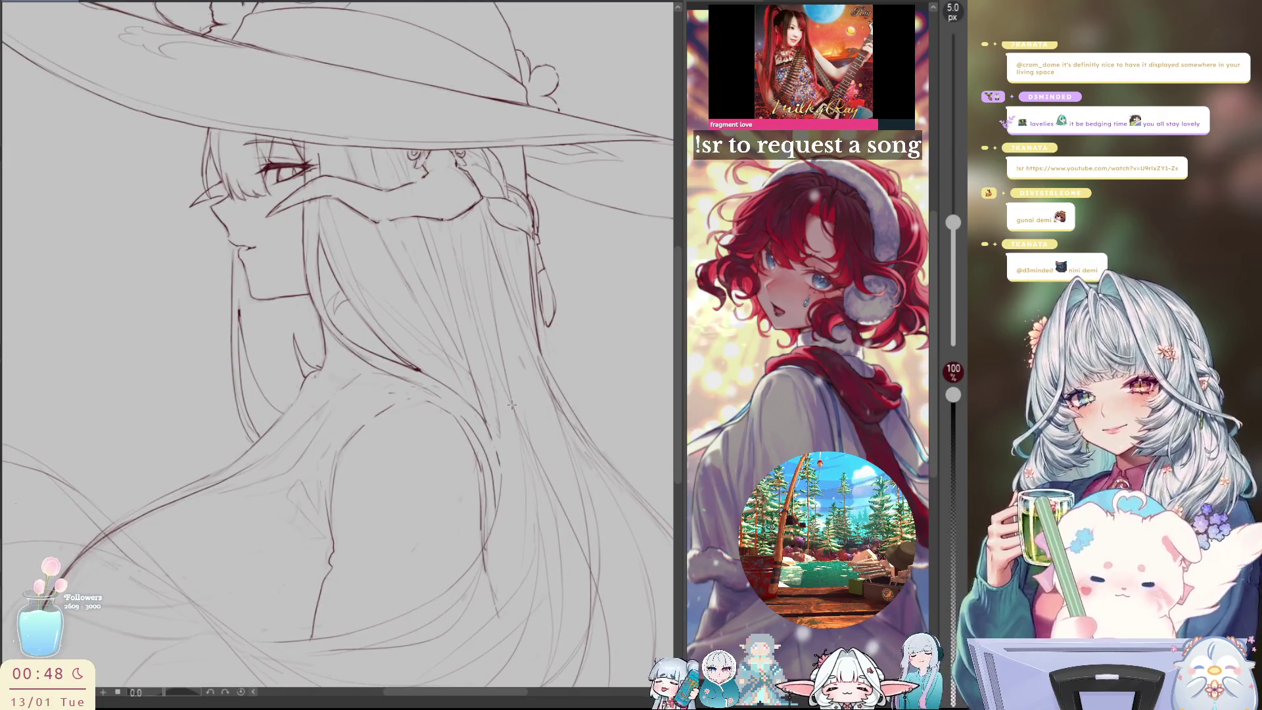
{"action": "left_click_drag", "start_coordinate": [622, 302], "coordinate": [563, 223]}
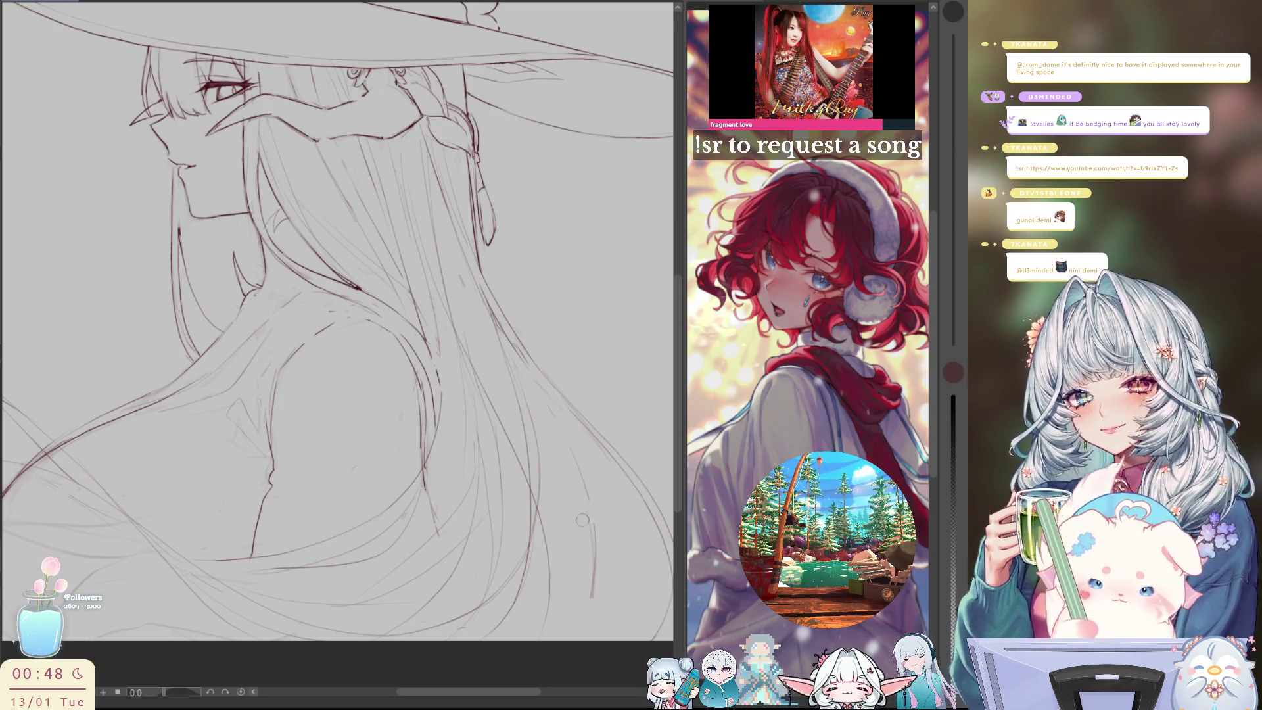
{"action": "key", "text": "ctrl+0"}
{"action": "scroll", "coordinate": [385, 298], "scroll_direction": "up", "scroll_amount": 1}
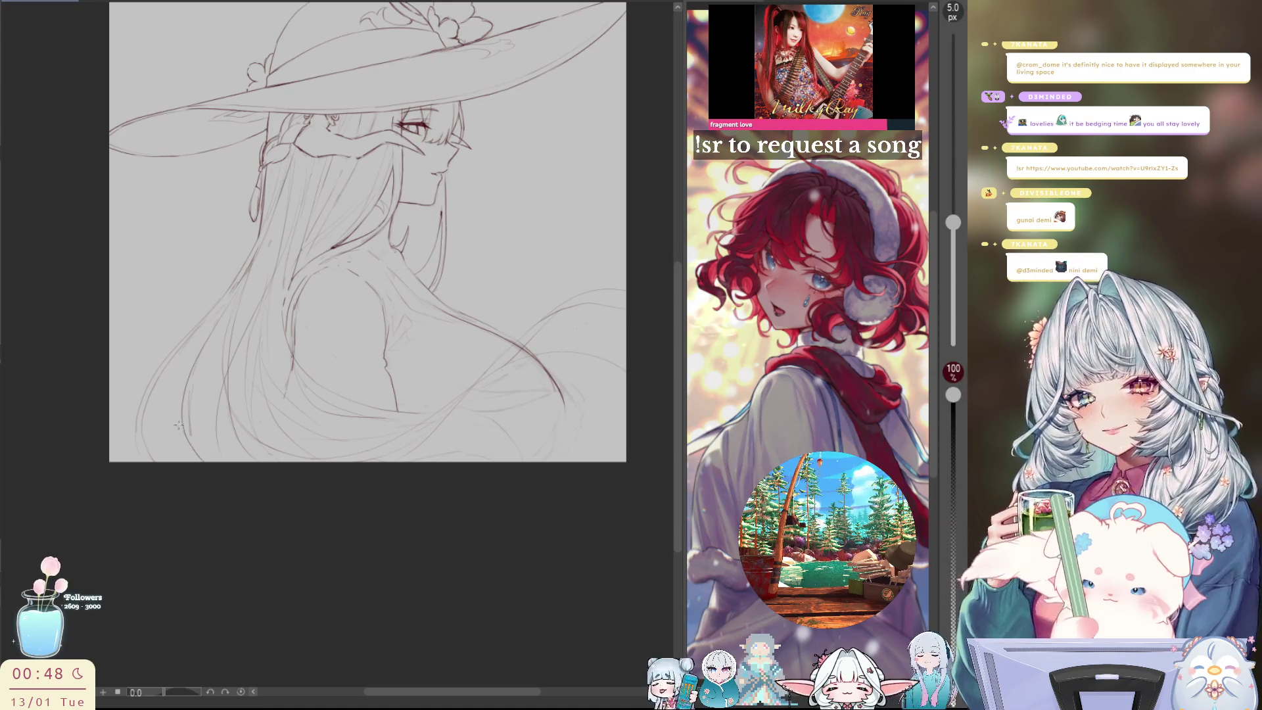
Undo the stray dark stroke and draw a flowing line along the left side of the hair
{"action": "key", "text": "ctrl+z"}
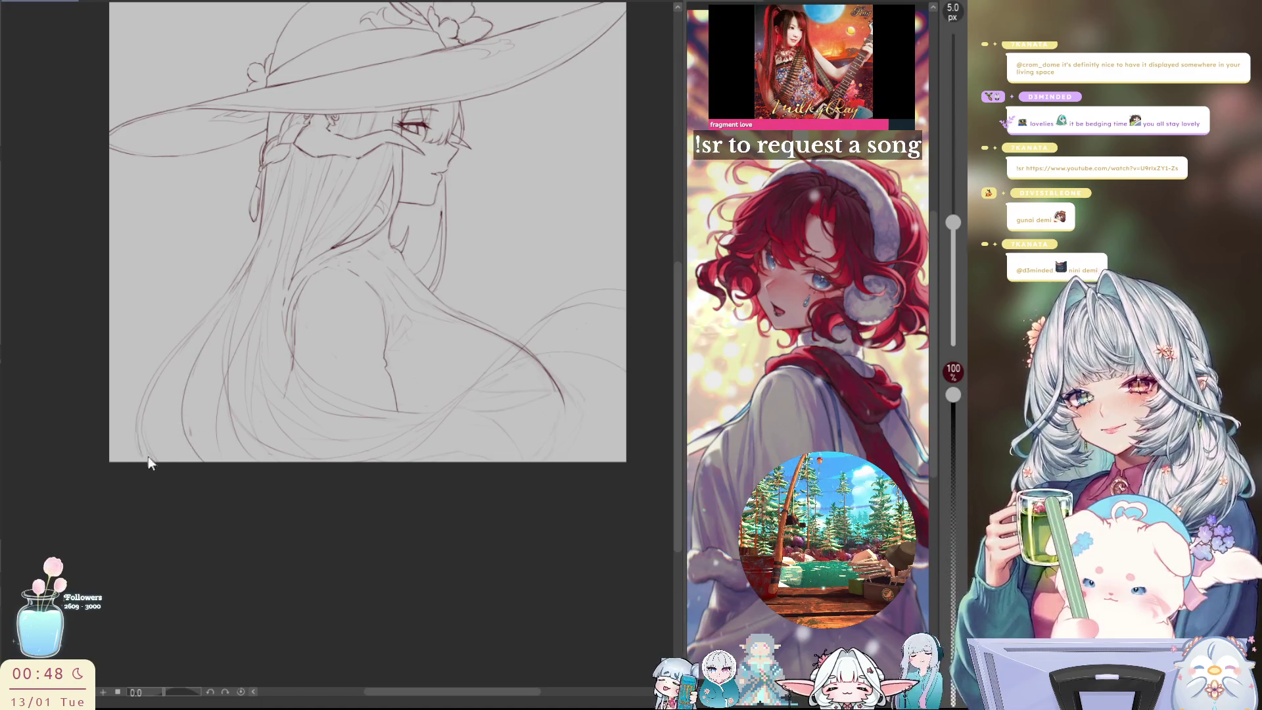
{"action": "left_click_drag", "start_coordinate": [149, 406], "coordinate": [245, 281]}
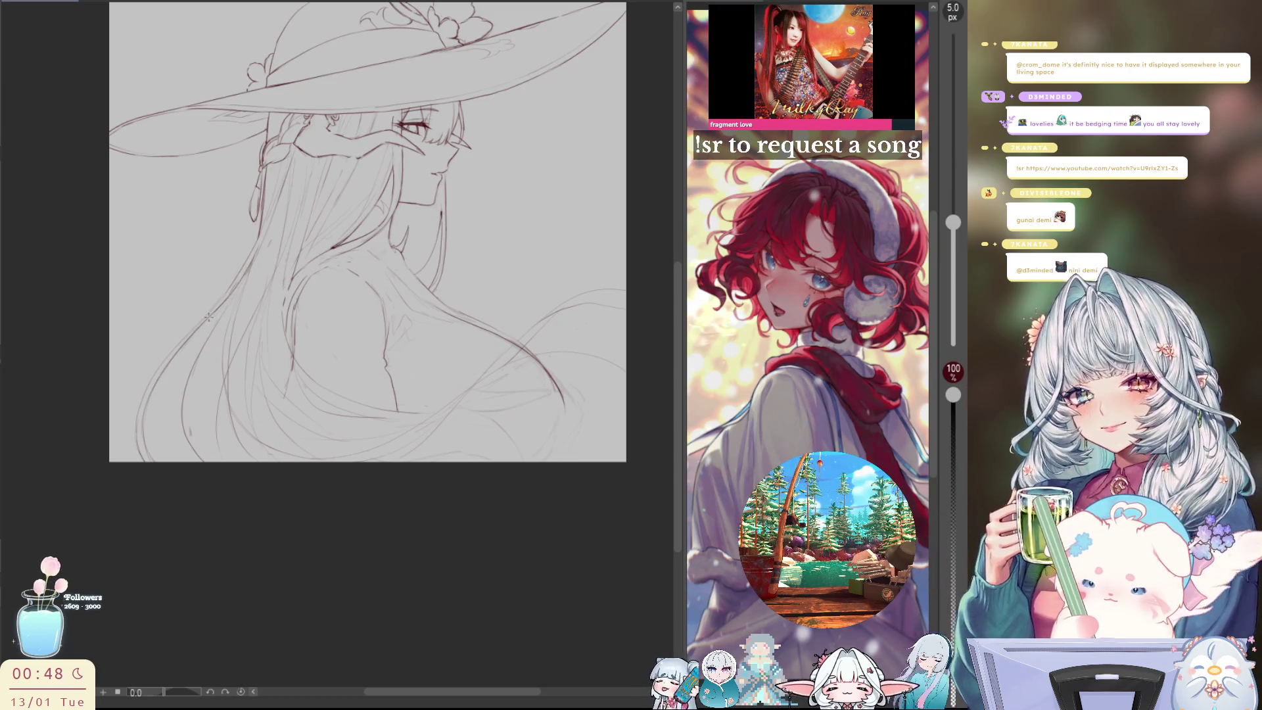
{"action": "key", "text": "h"}
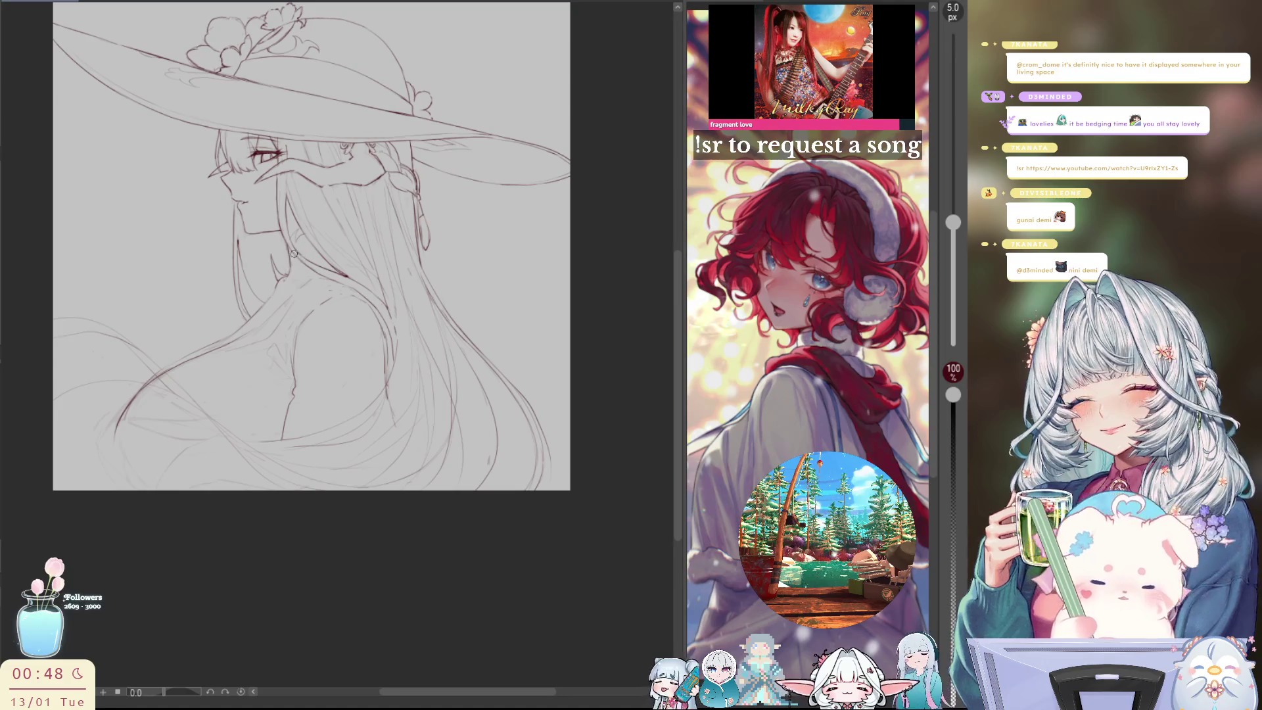
{"action": "scroll", "coordinate": [295, 254], "scroll_direction": "up", "scroll_amount": 1}
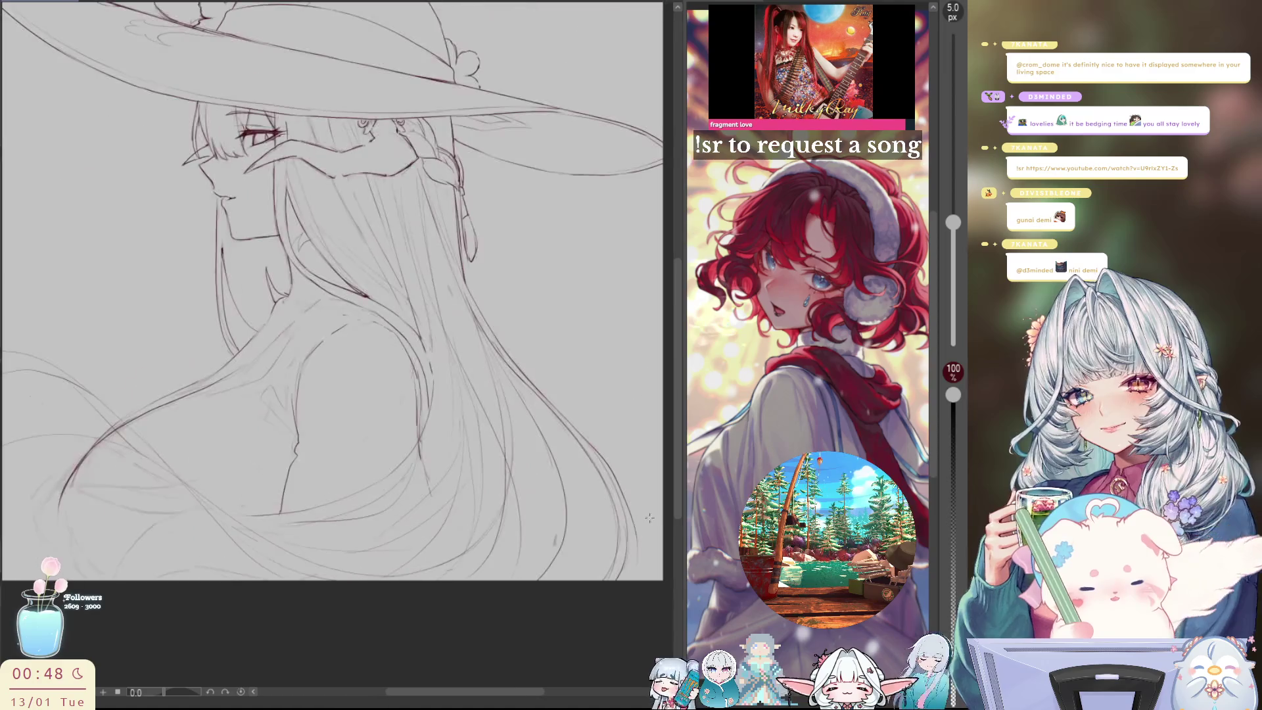
{"action": "key", "text": "h"}
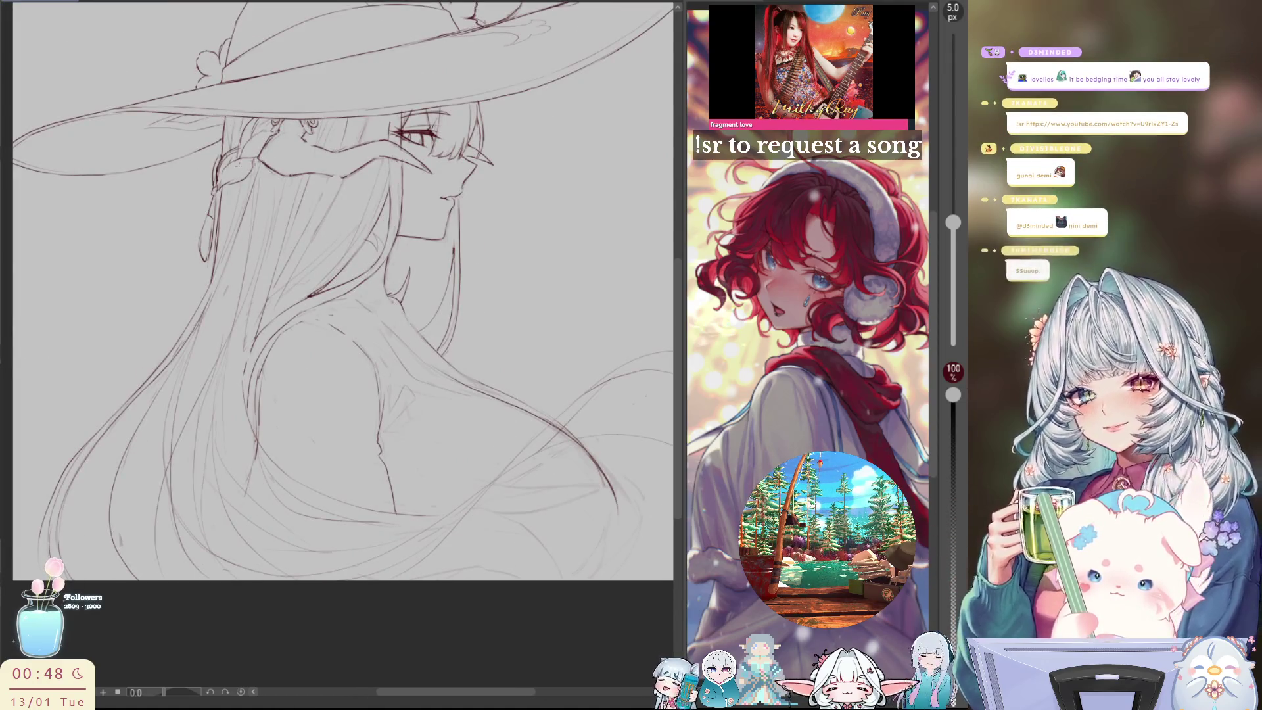
{"action": "key", "text": "h"}
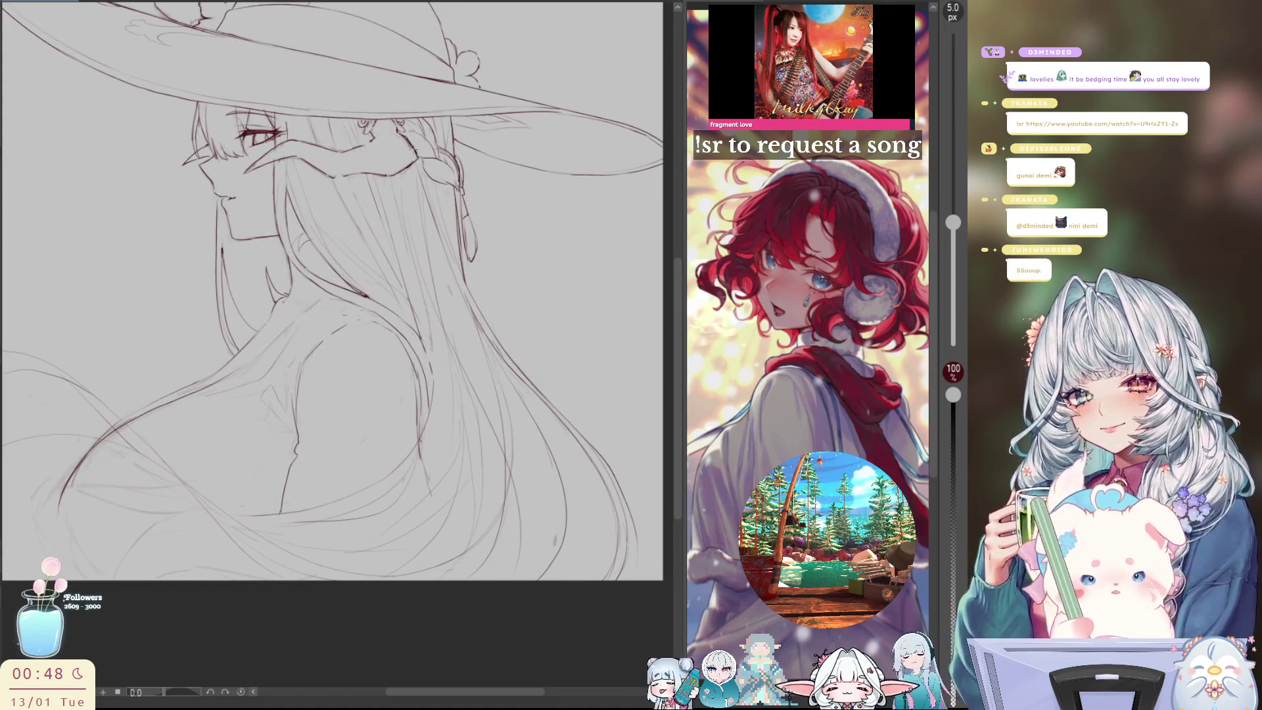
{"action": "key", "text": "h"}
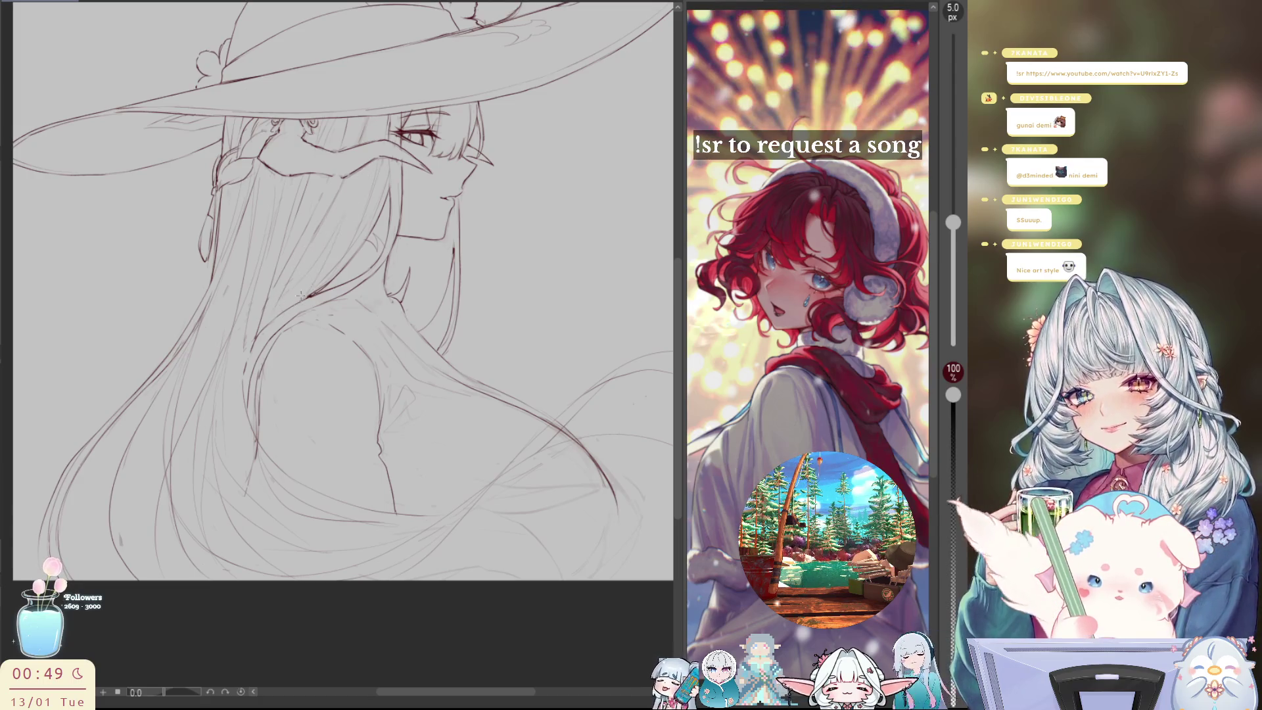
{"action": "key", "text": "h"}
{"action": "key", "text": "h"}
{"action": "key", "text": "h"}
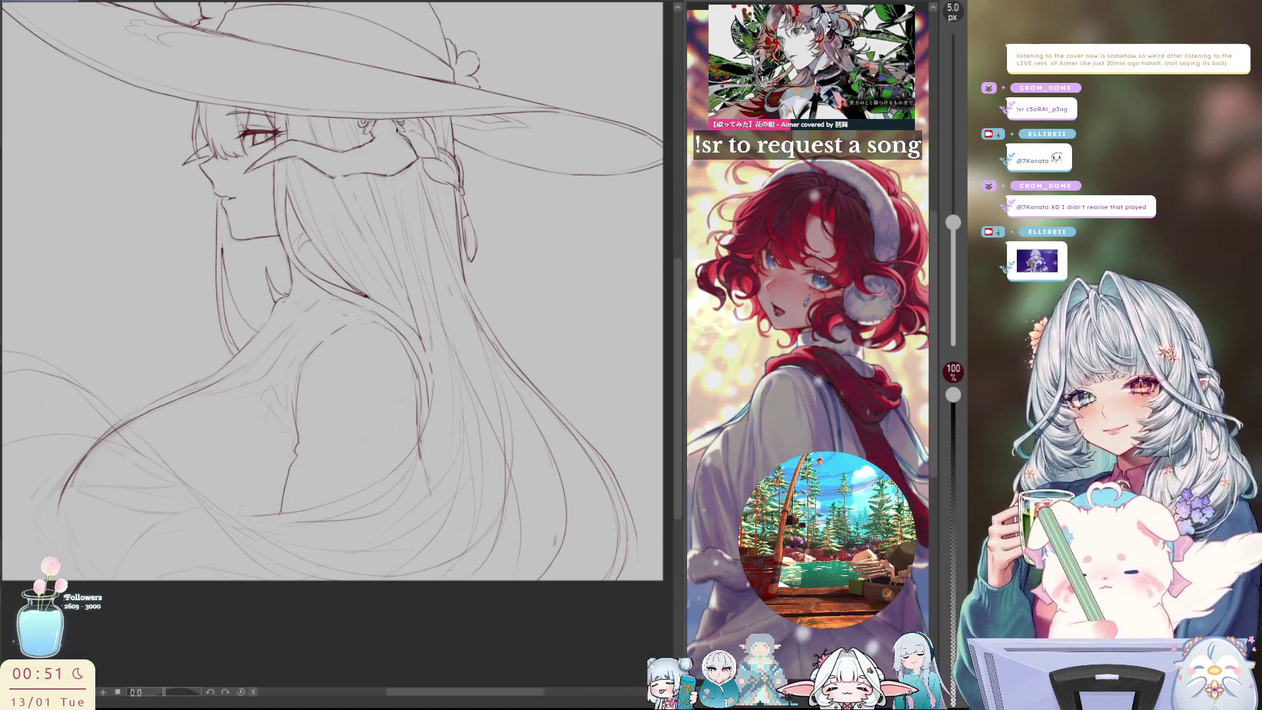
Keep flipping the canvas between mirrored and normal to review the figure's balance
{"action": "key", "text": "h"}
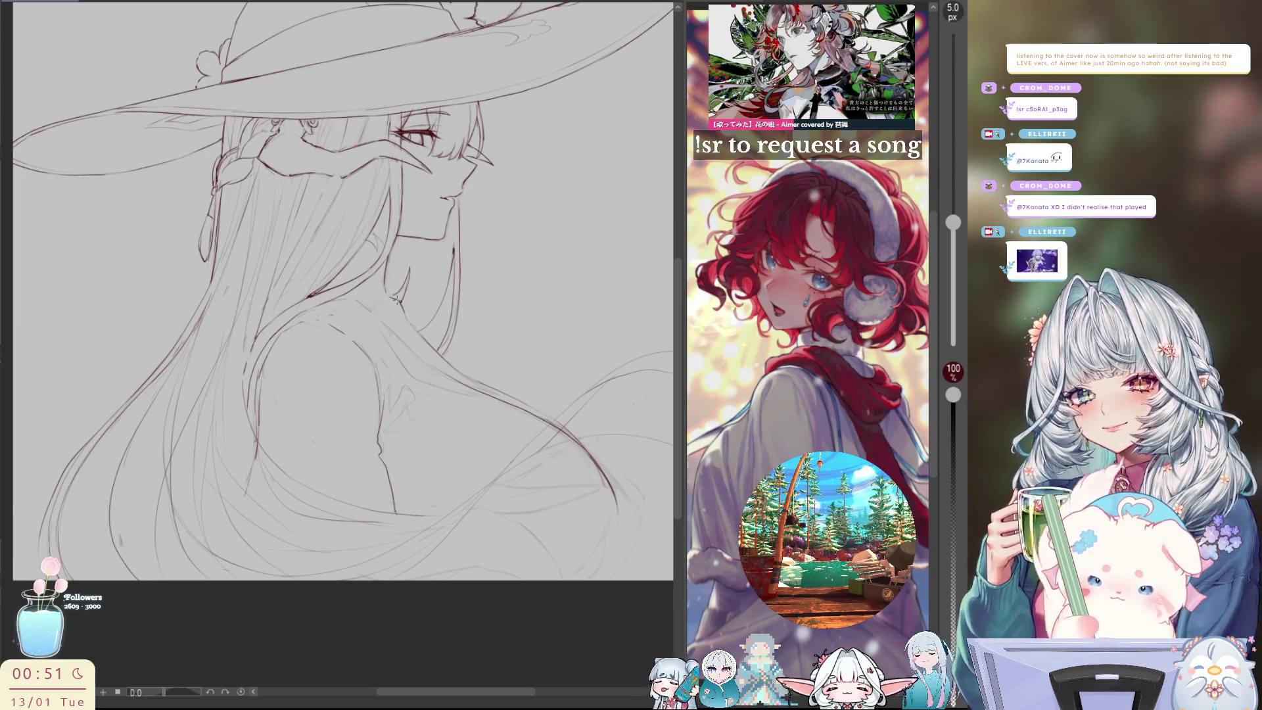
{"action": "key", "text": "h"}
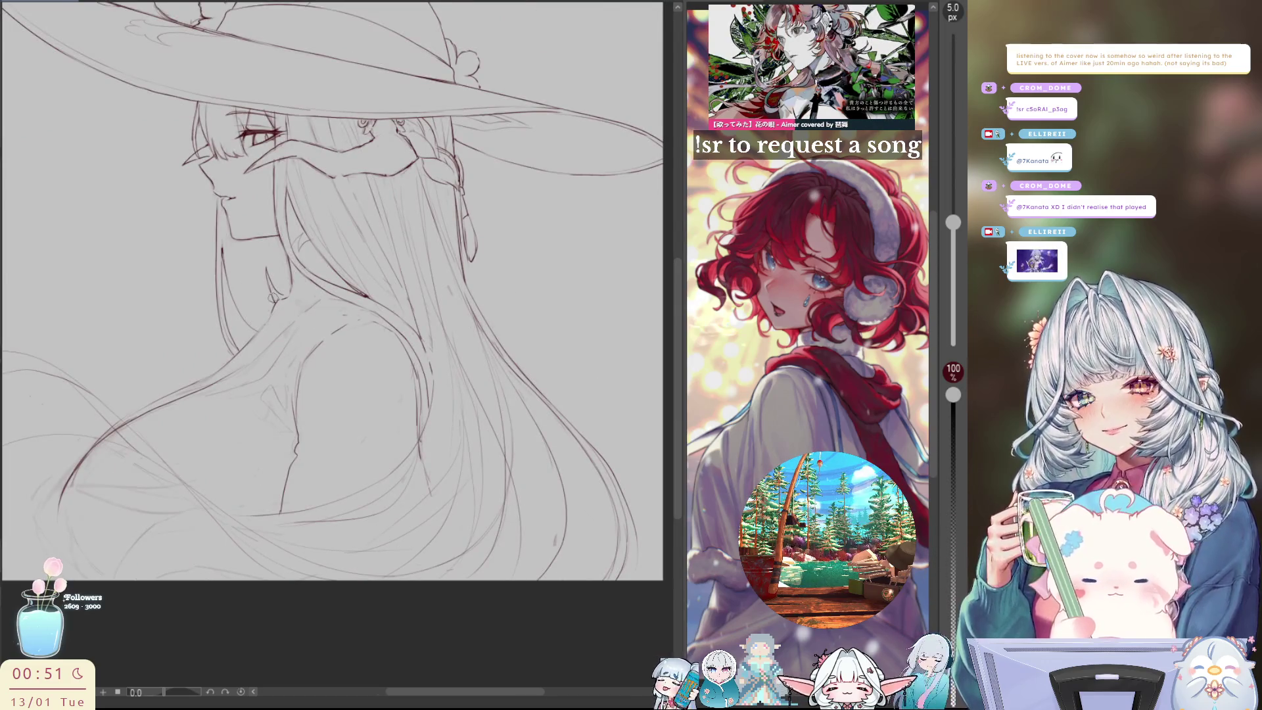
{"action": "key", "text": "h"}
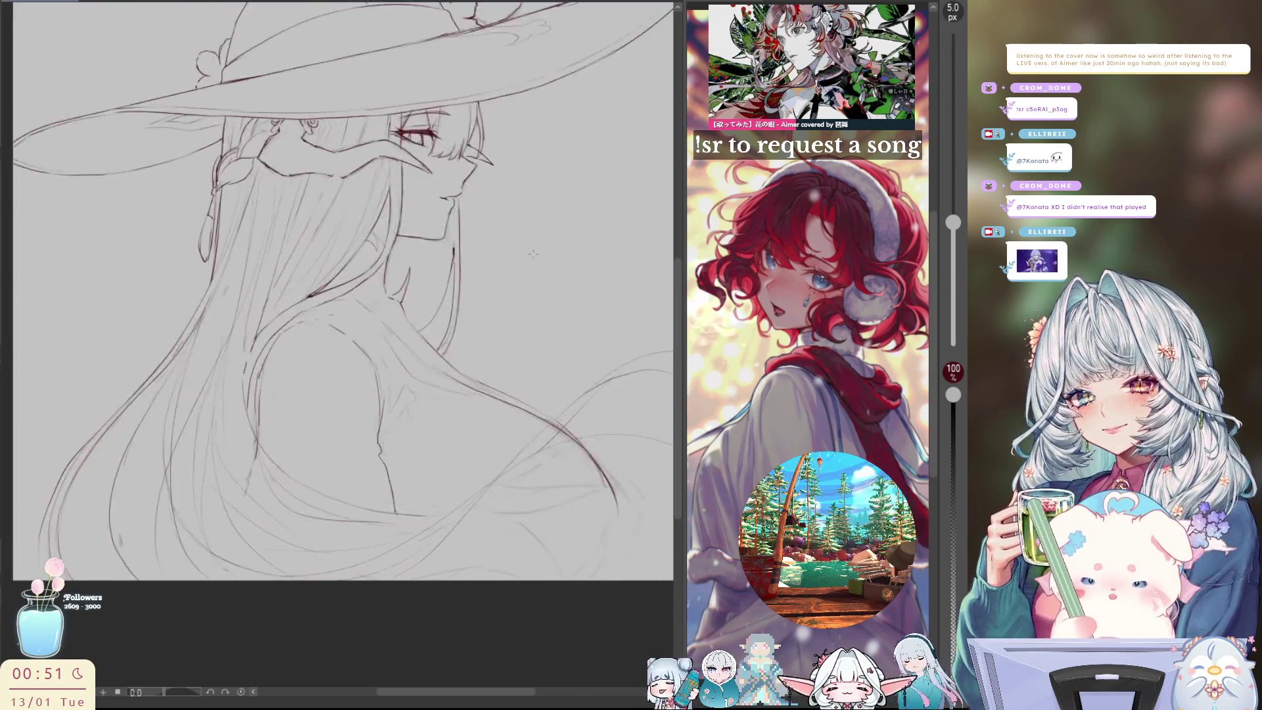
{"action": "key", "text": "h"}
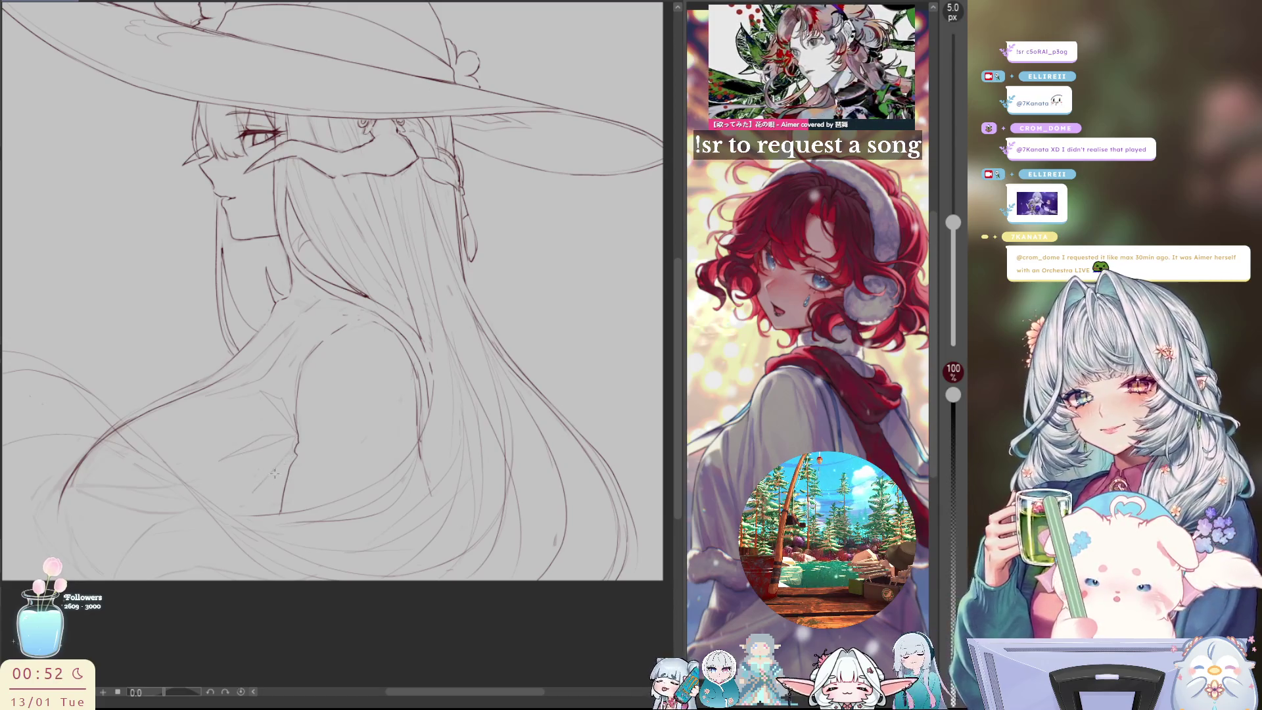
{"action": "key", "text": "h"}
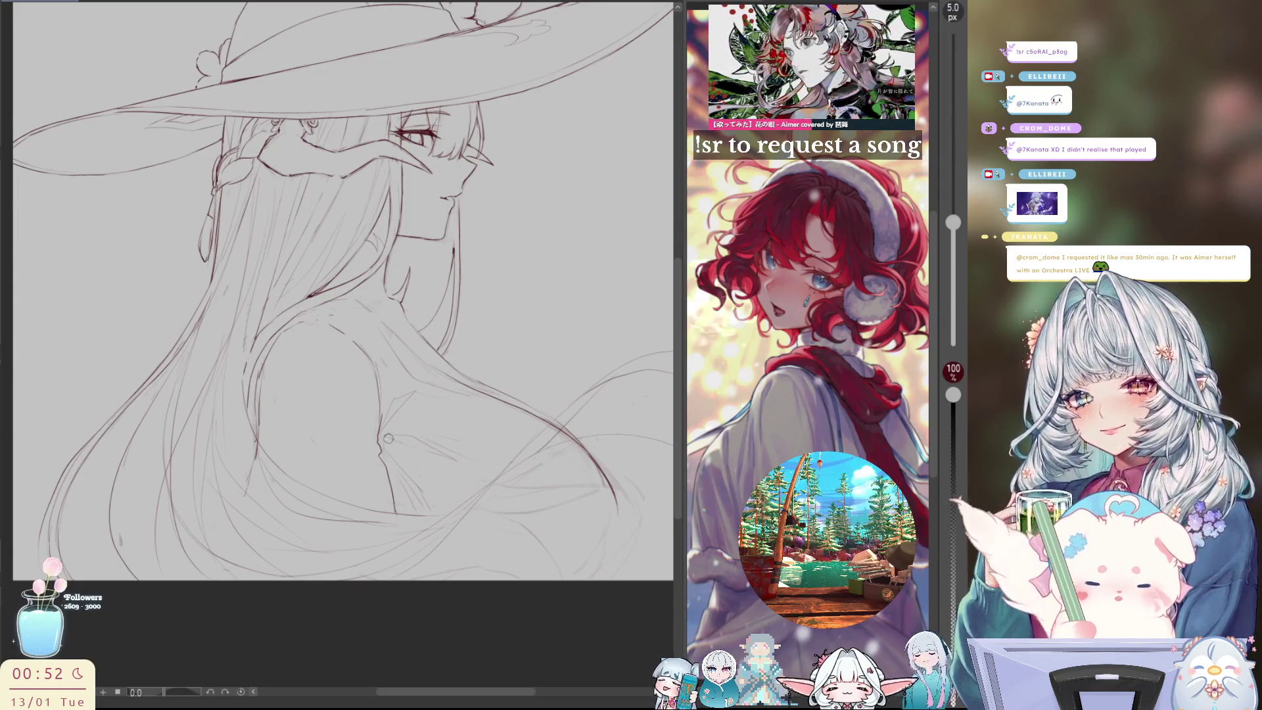
{"action": "key", "text": "h"}
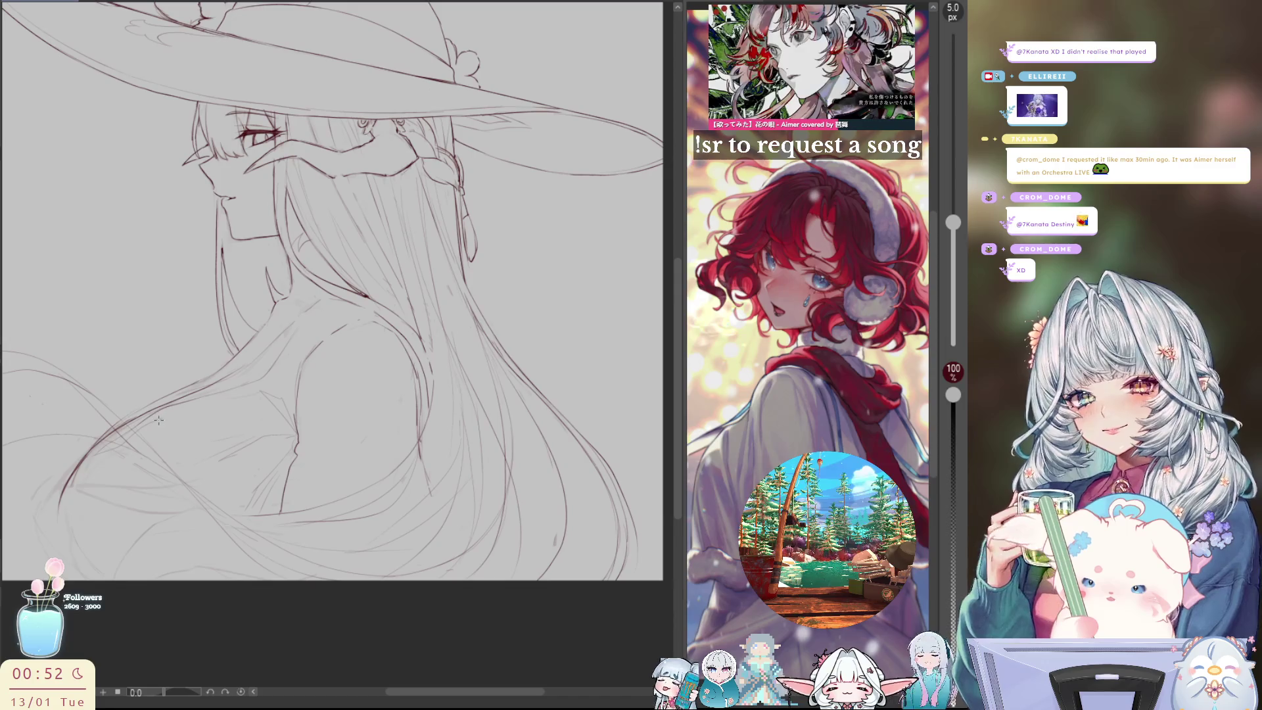
{"action": "key", "text": "h"}
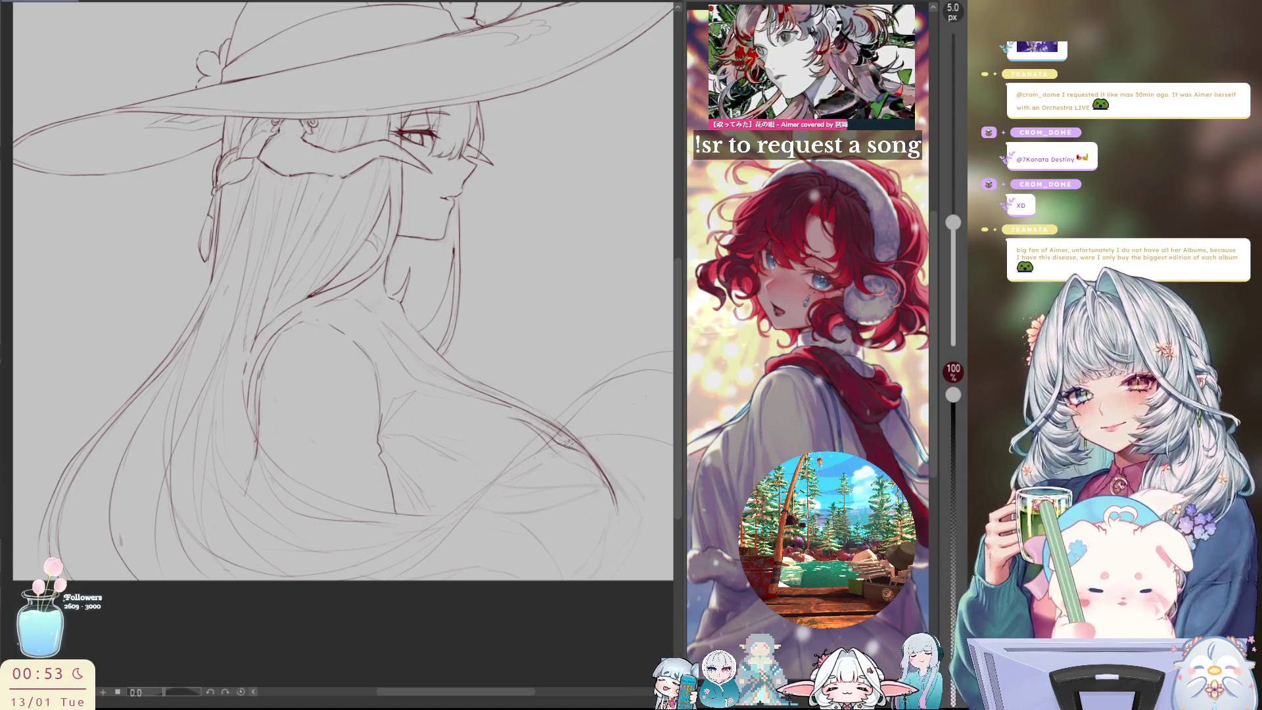
{"action": "key", "text": "h"}
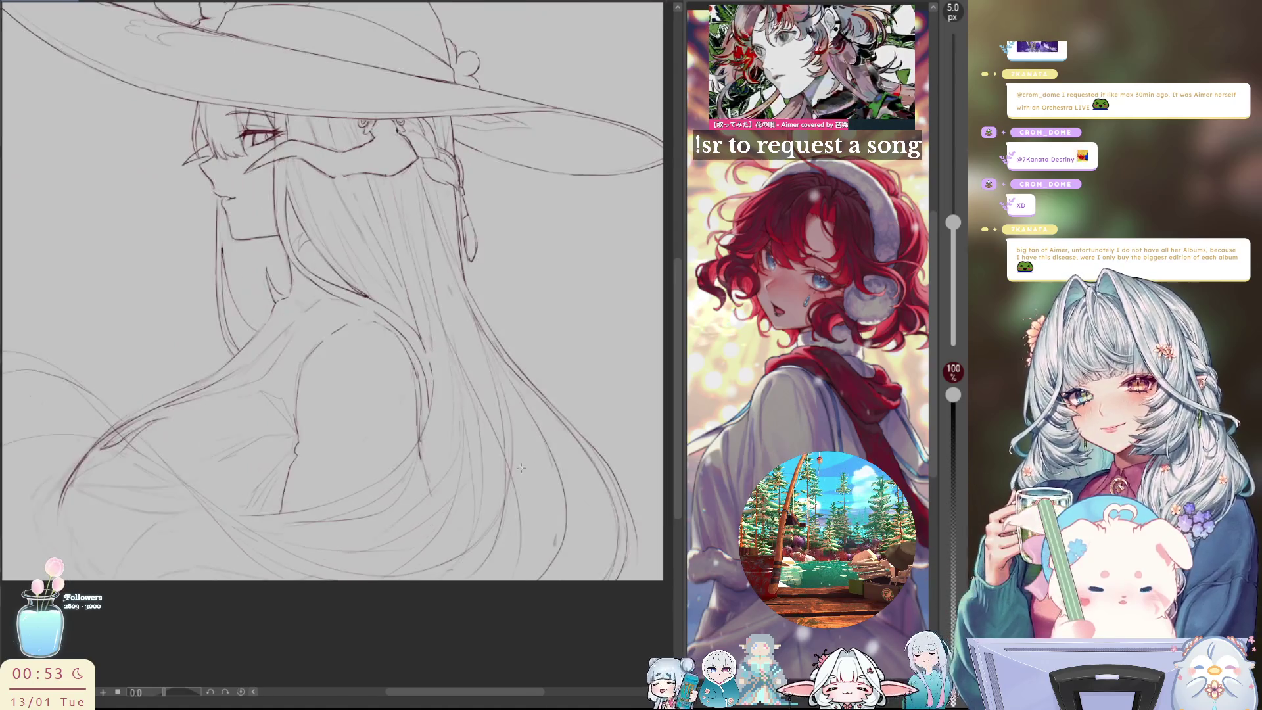
{"action": "key", "text": "h"}
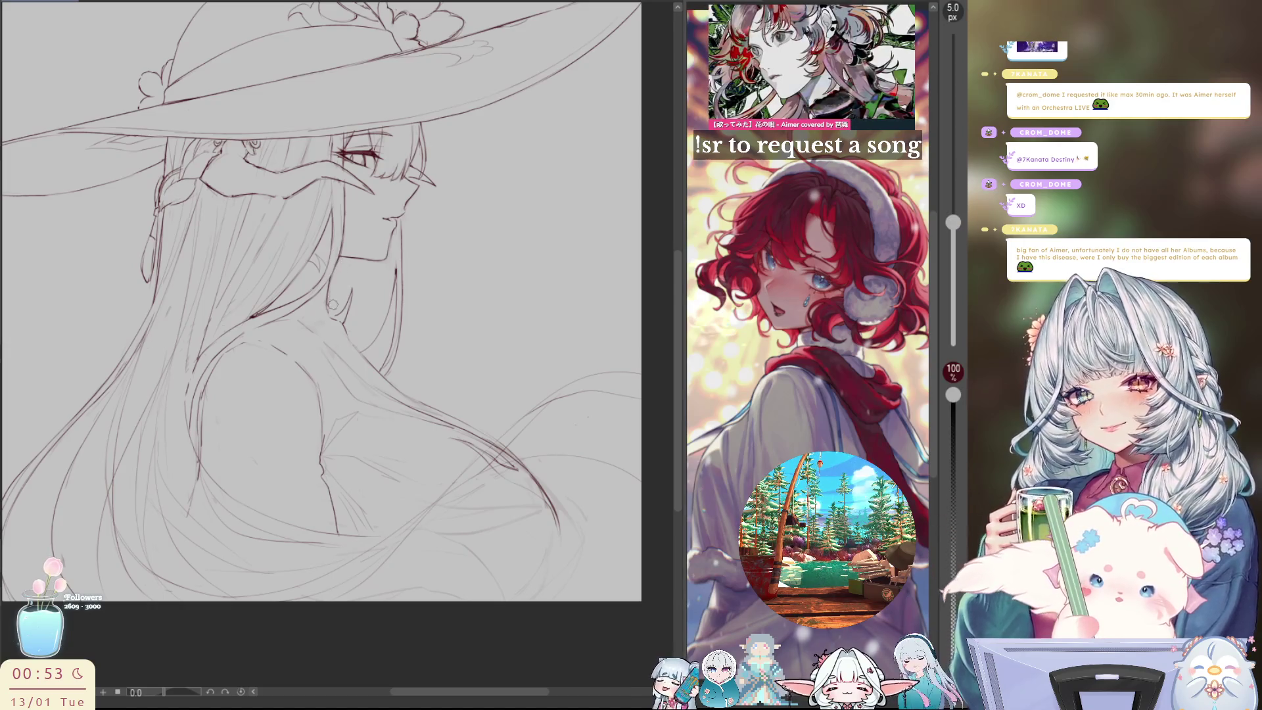
Mirror the sketch horizontally back and forth to check the girl's profile proportions
{"action": "key", "text": "h"}
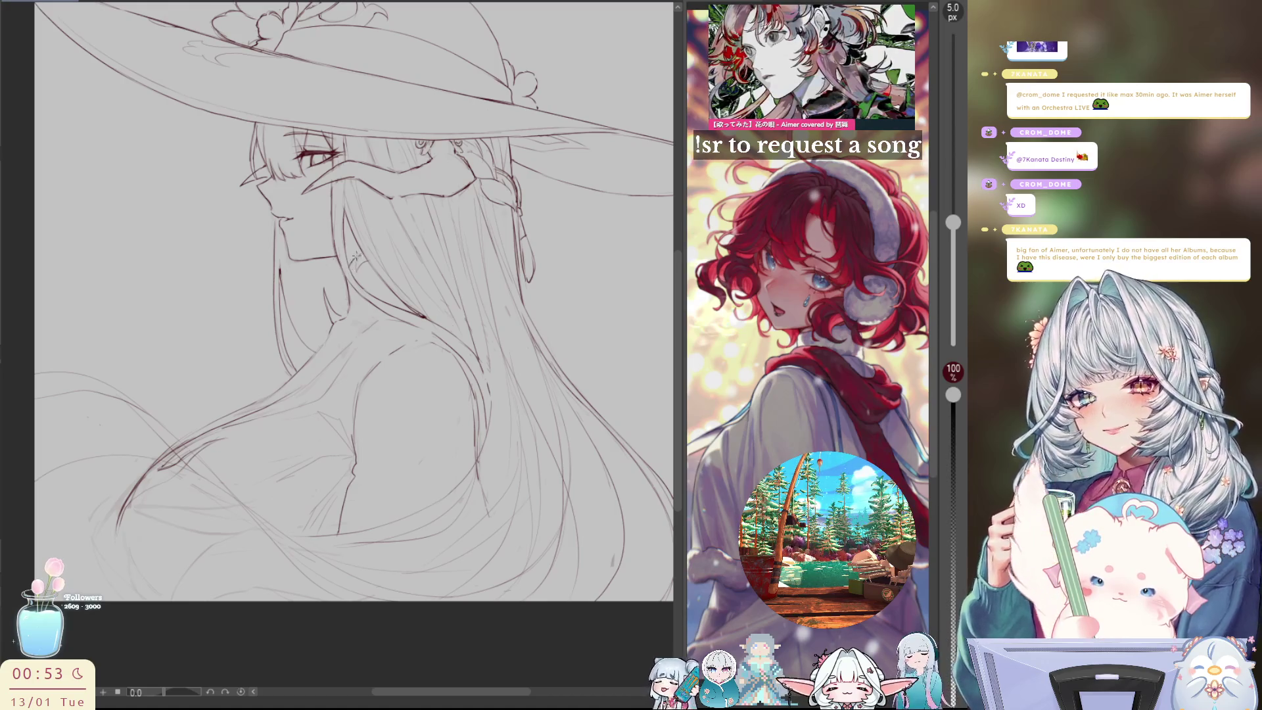
{"action": "key", "text": "h"}
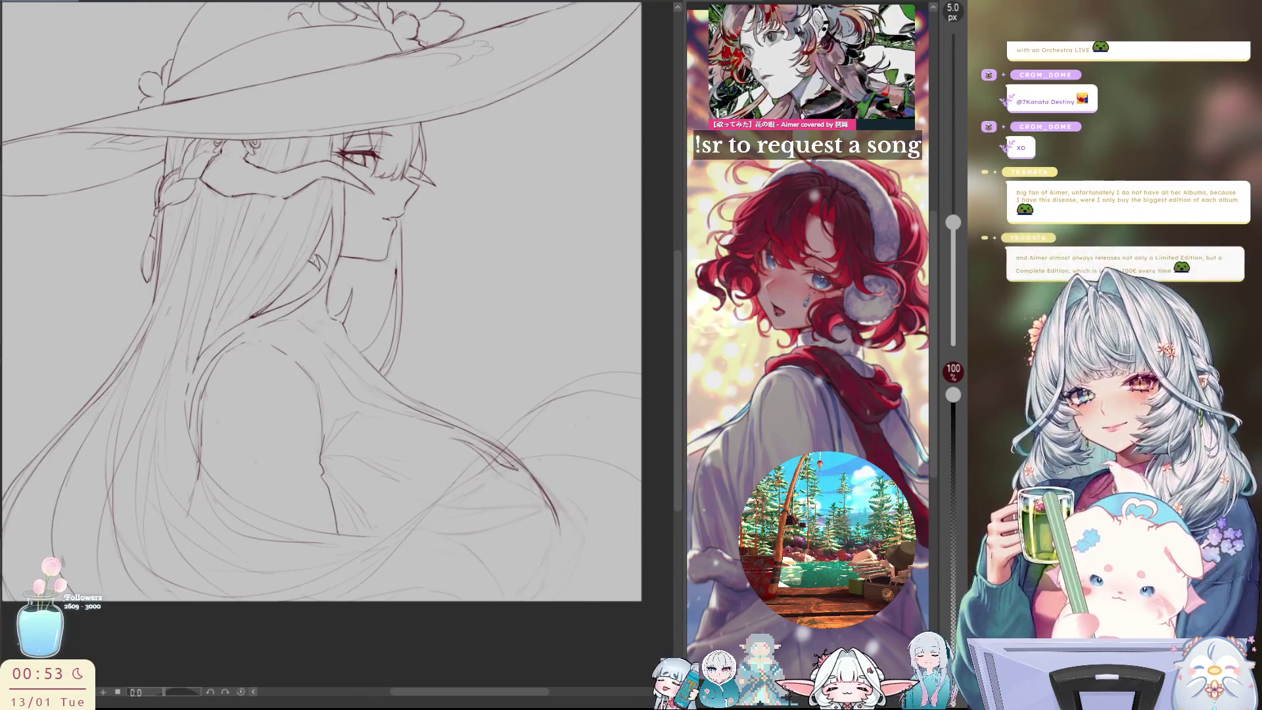
{"action": "key", "text": "h"}
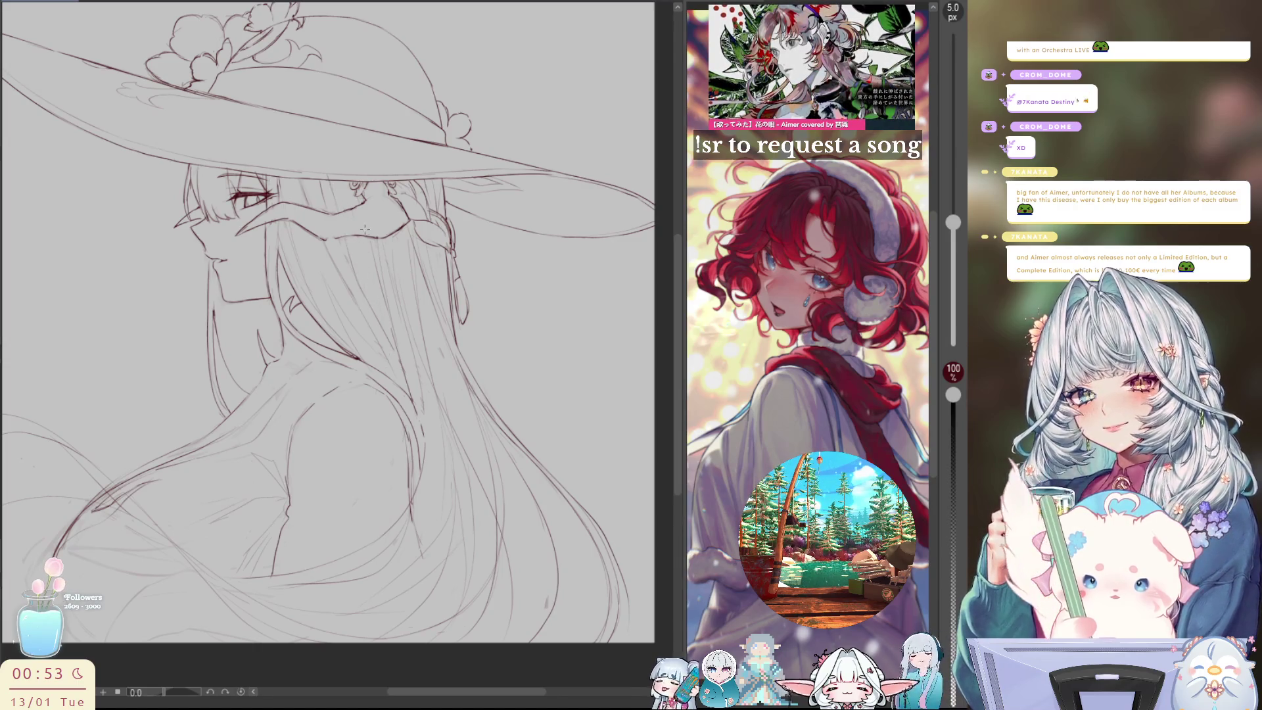
{"action": "key", "text": "h"}
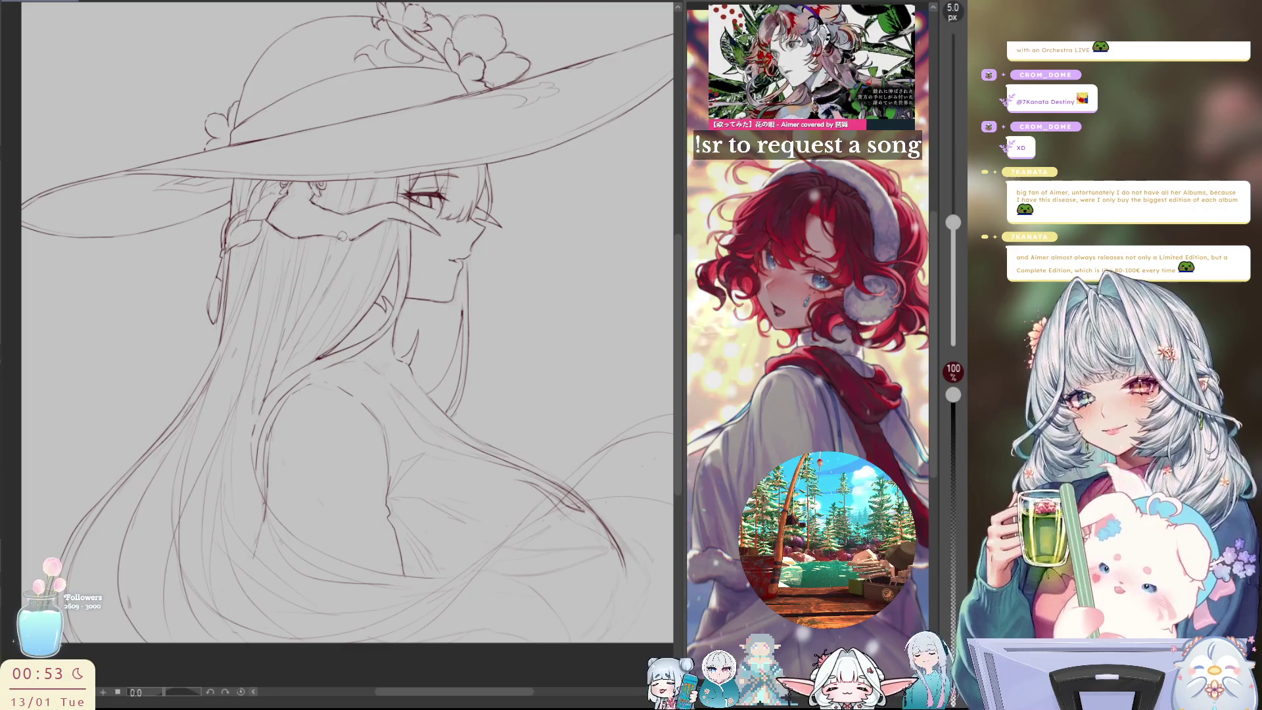
{"action": "key", "text": "h"}
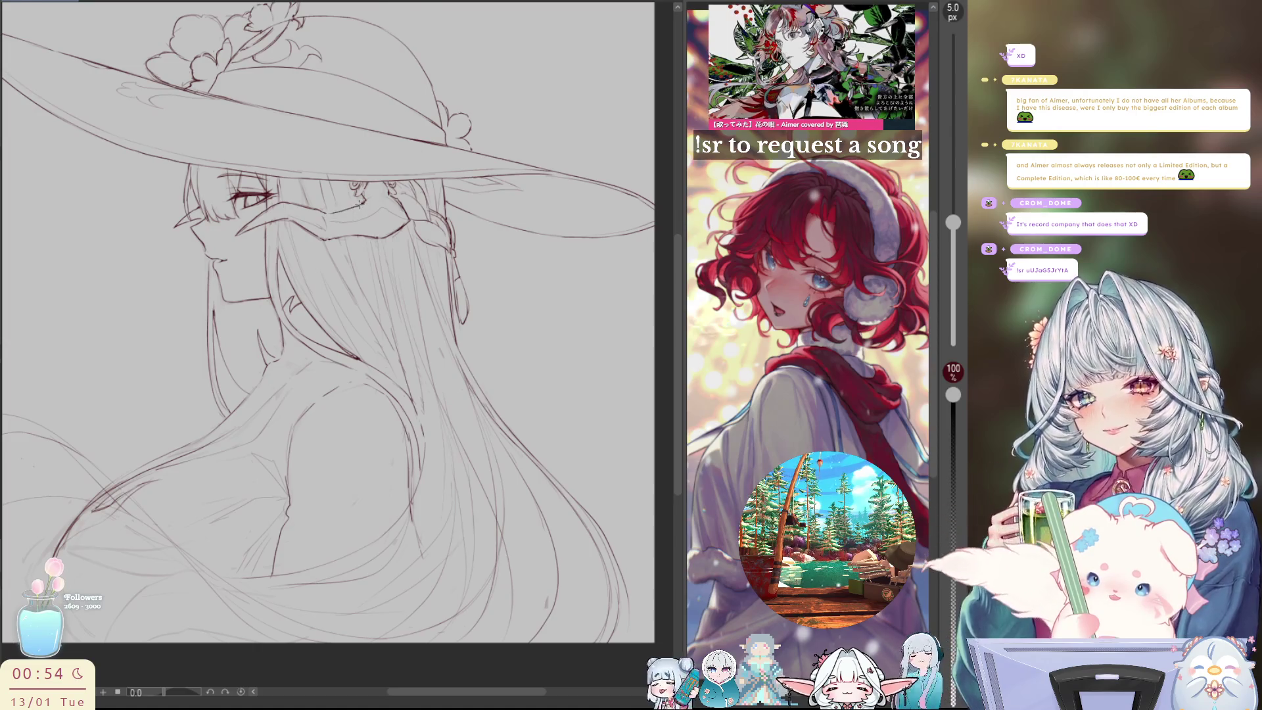
{"action": "key", "text": "h"}
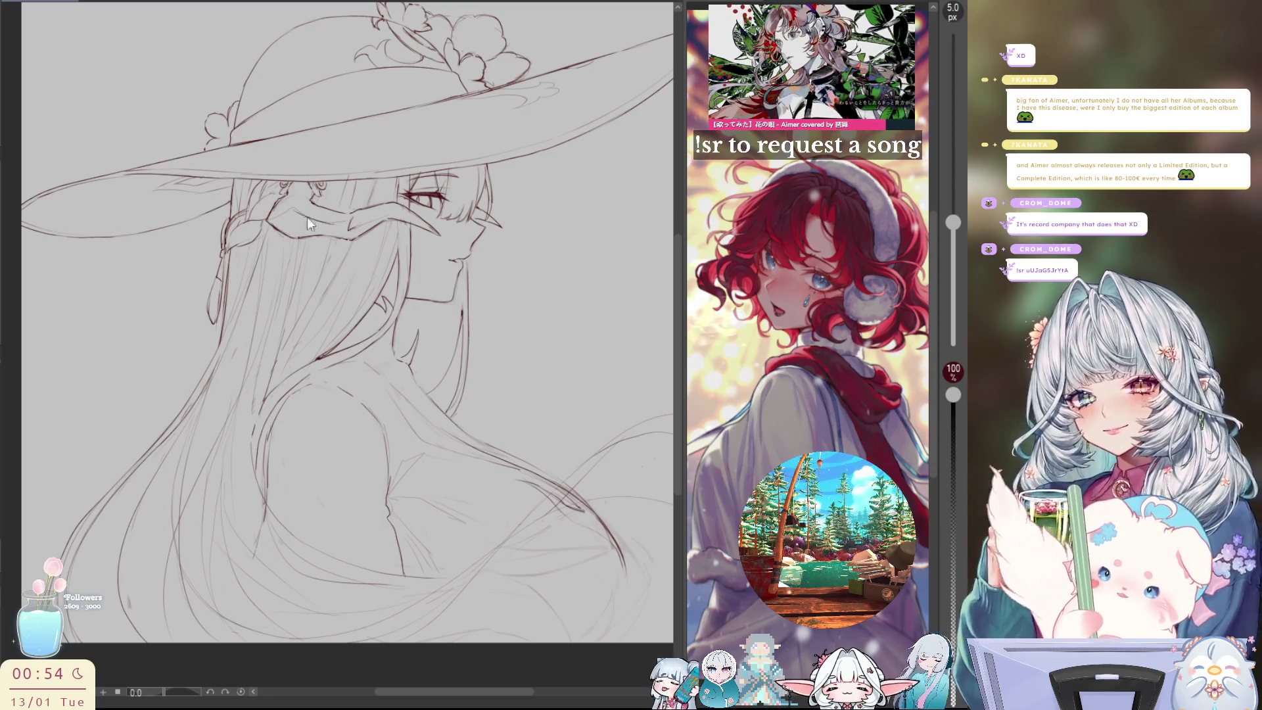
{"action": "key", "text": "h"}
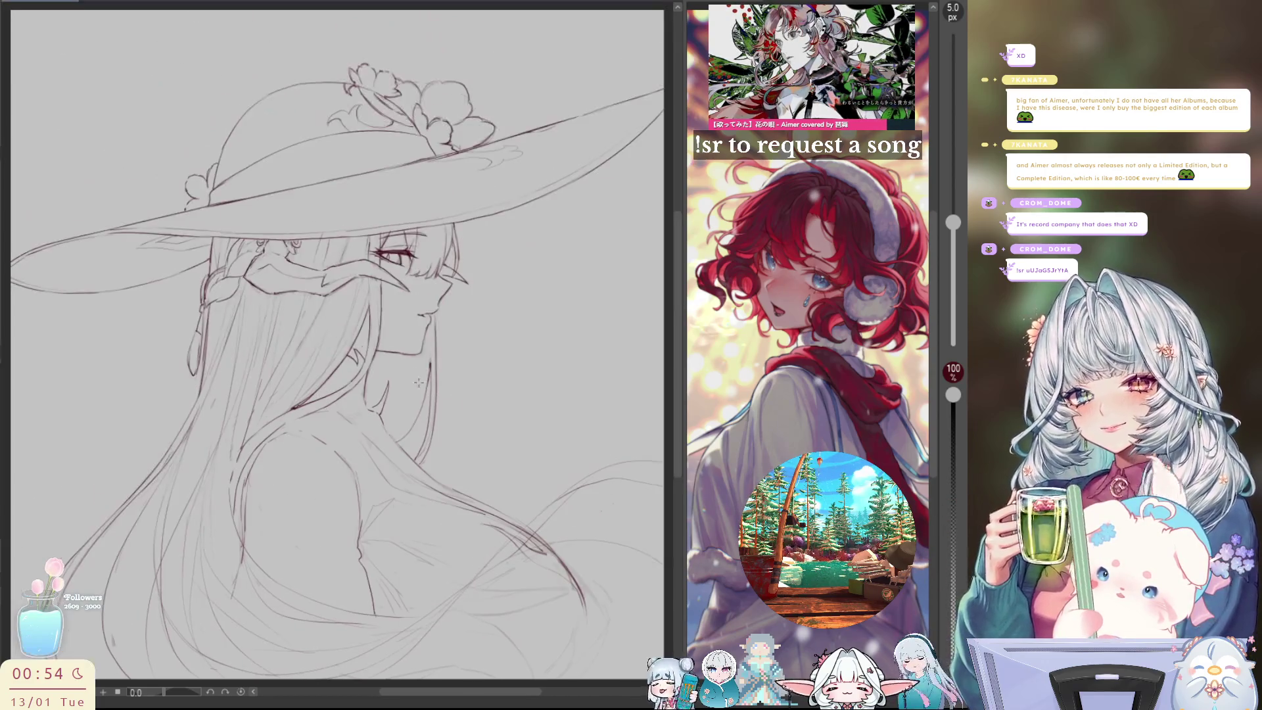
Keep flipping the girl between right- and left-facing, then fit the whole sketch to the window
{"action": "scroll", "coordinate": [477, 418], "scroll_direction": "down", "scroll_amount": 1}
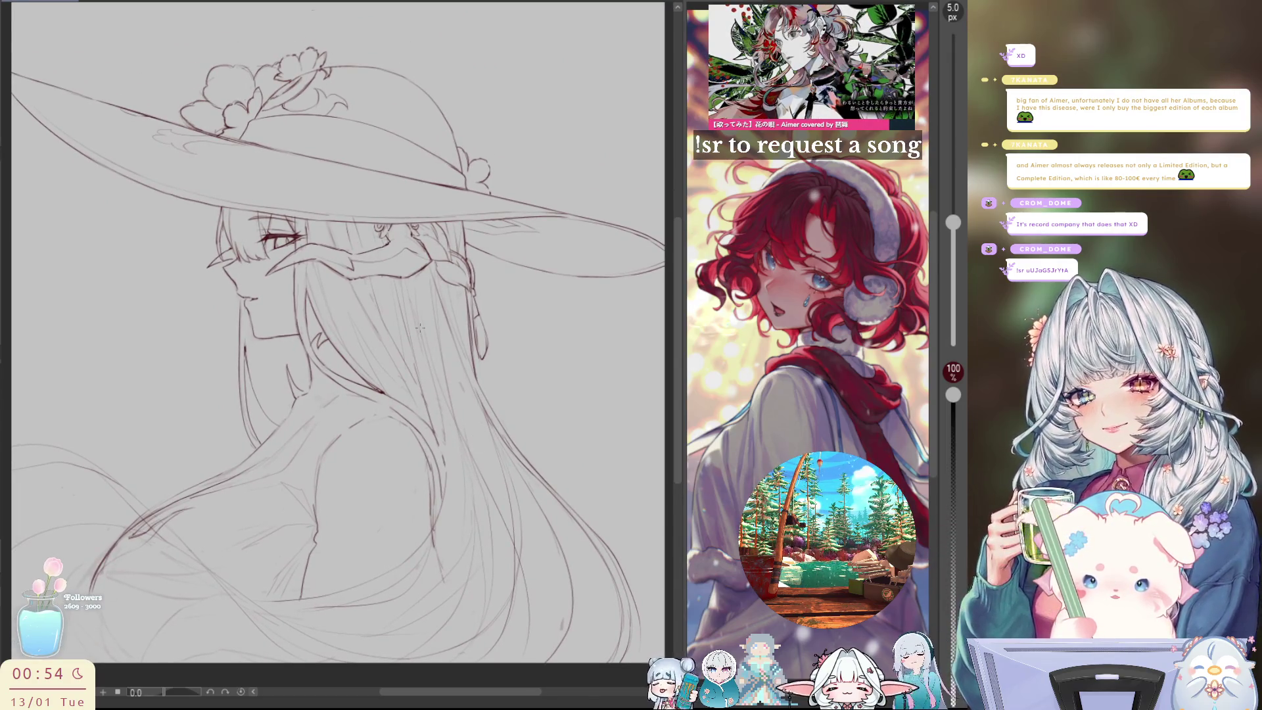
{"action": "scroll", "coordinate": [510, 307], "scroll_direction": "down", "scroll_amount": 2}
{"action": "key", "text": "h"}
{"action": "scroll", "coordinate": [543, 321], "scroll_direction": "down", "scroll_amount": 4}
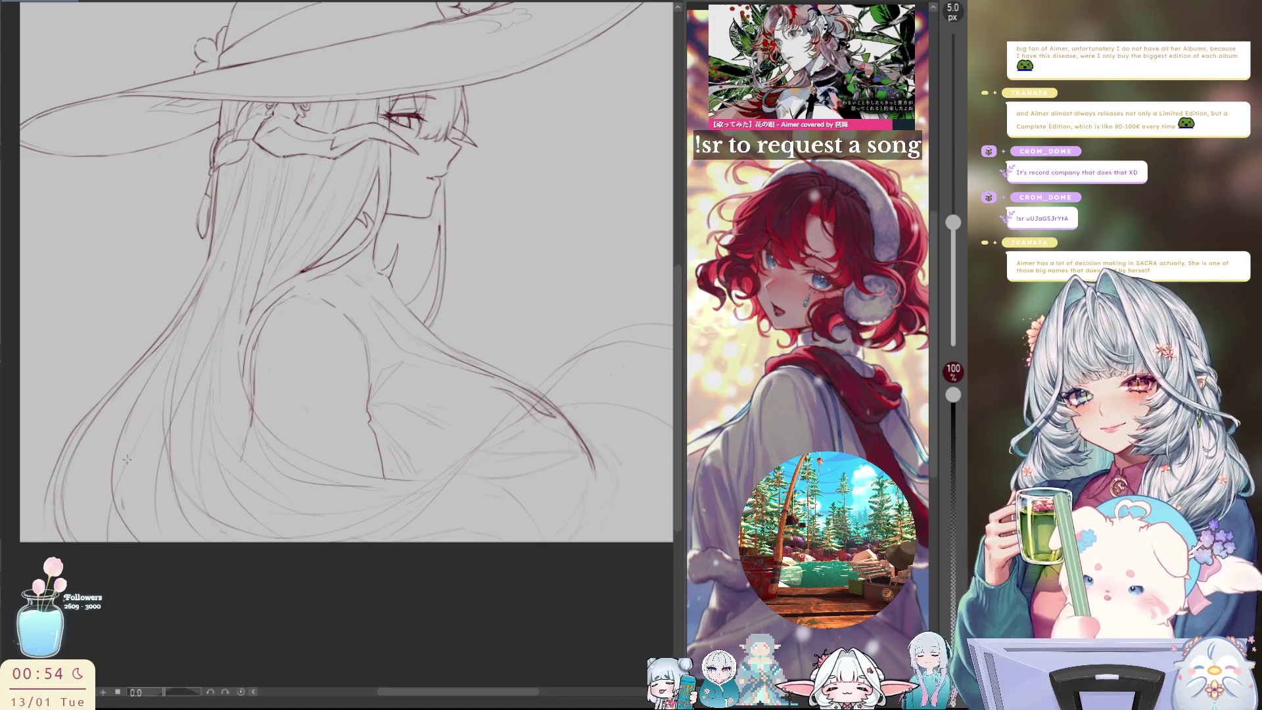
{"action": "key", "text": "h"}
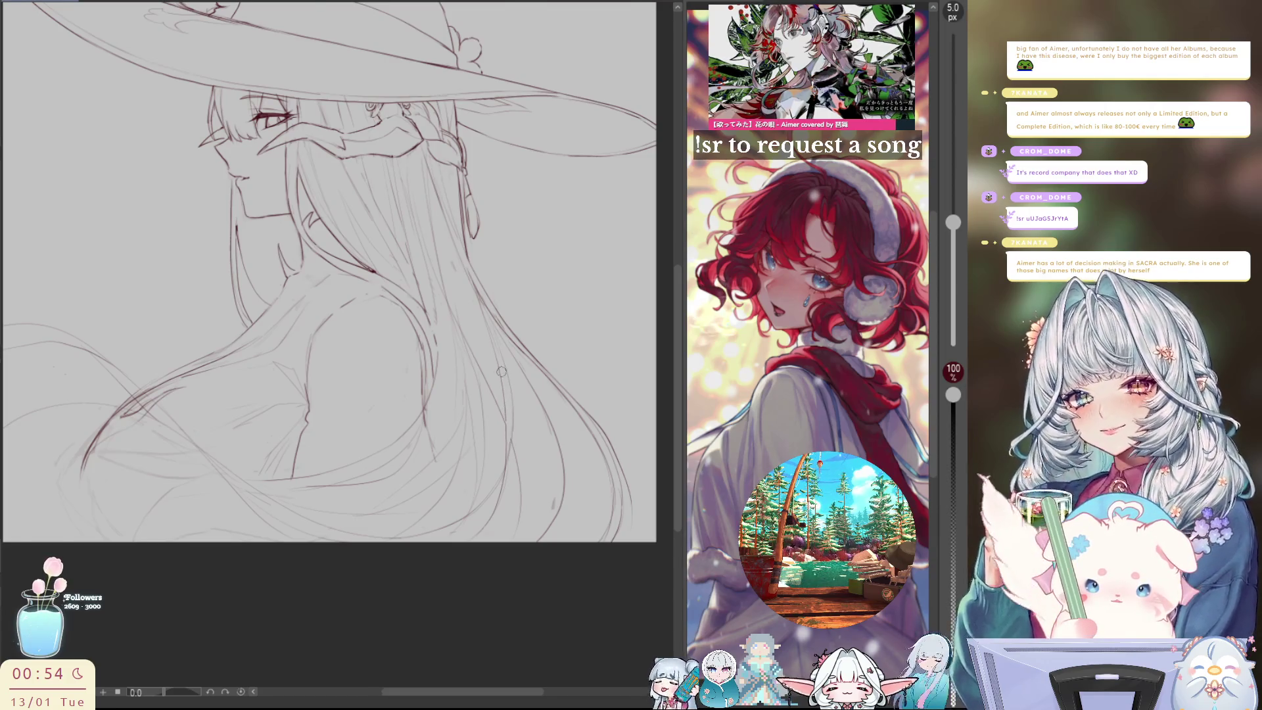
{"action": "key", "text": "h"}
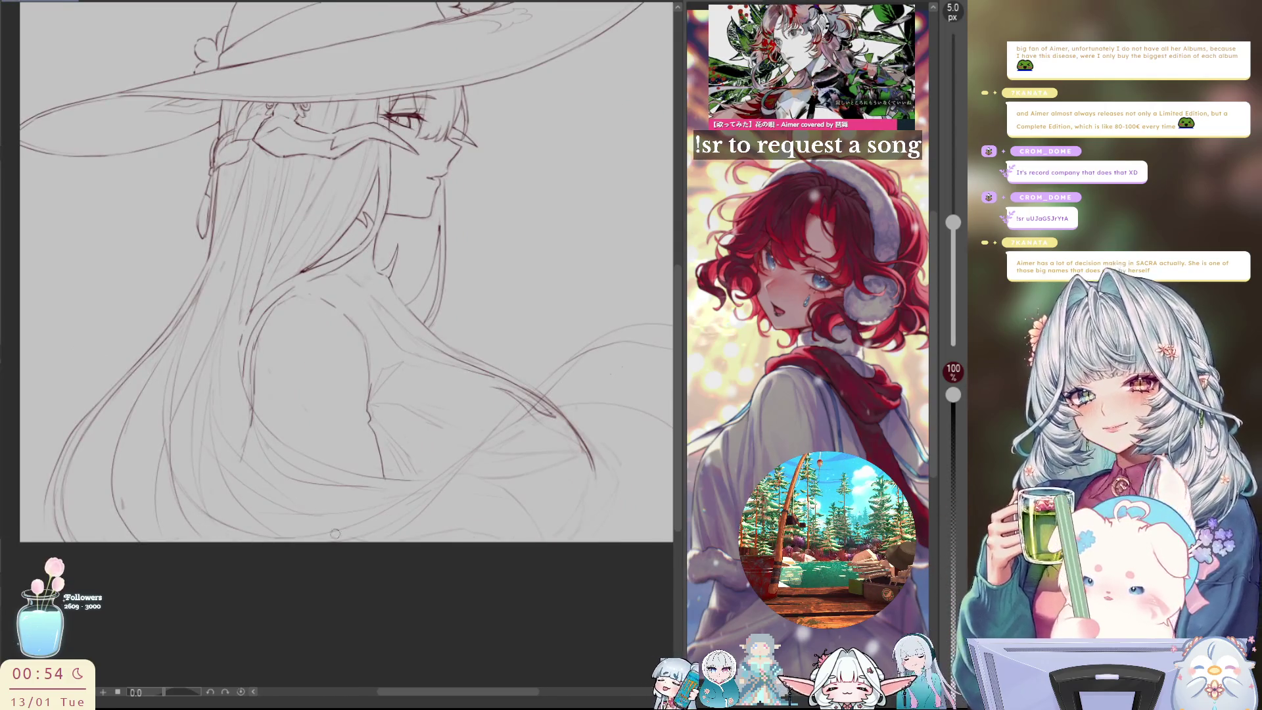
{"action": "key", "text": "h"}
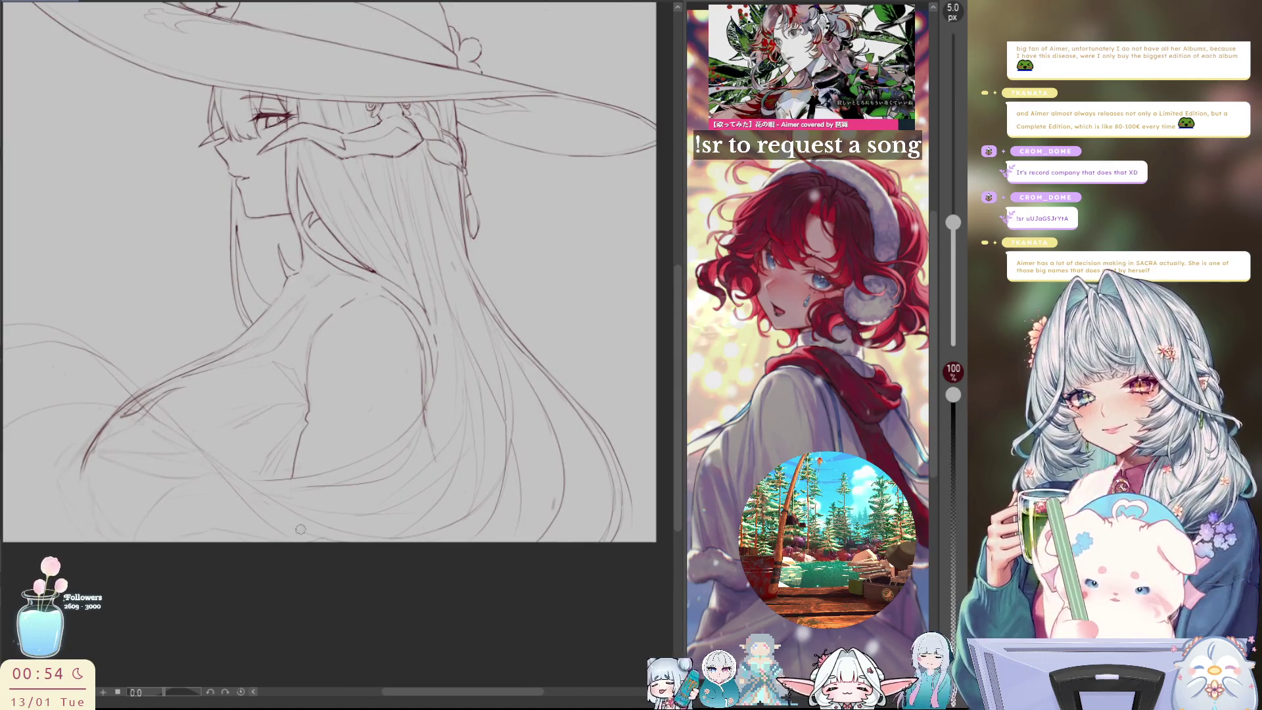
{"action": "key", "text": "ctrl+0"}
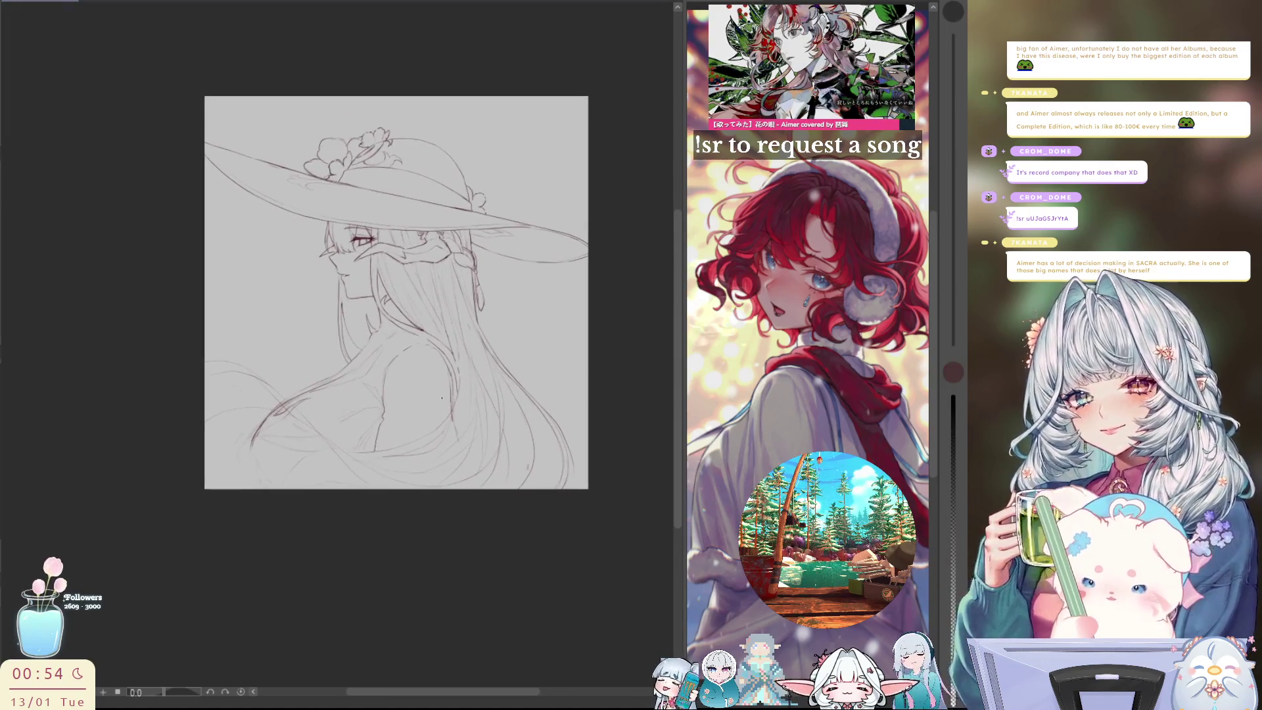
Briefly enlarge the brush to 70 px, then reset it to 5 px
{"action": "scroll", "coordinate": [444, 398], "scroll_direction": "up", "scroll_amount": 1}
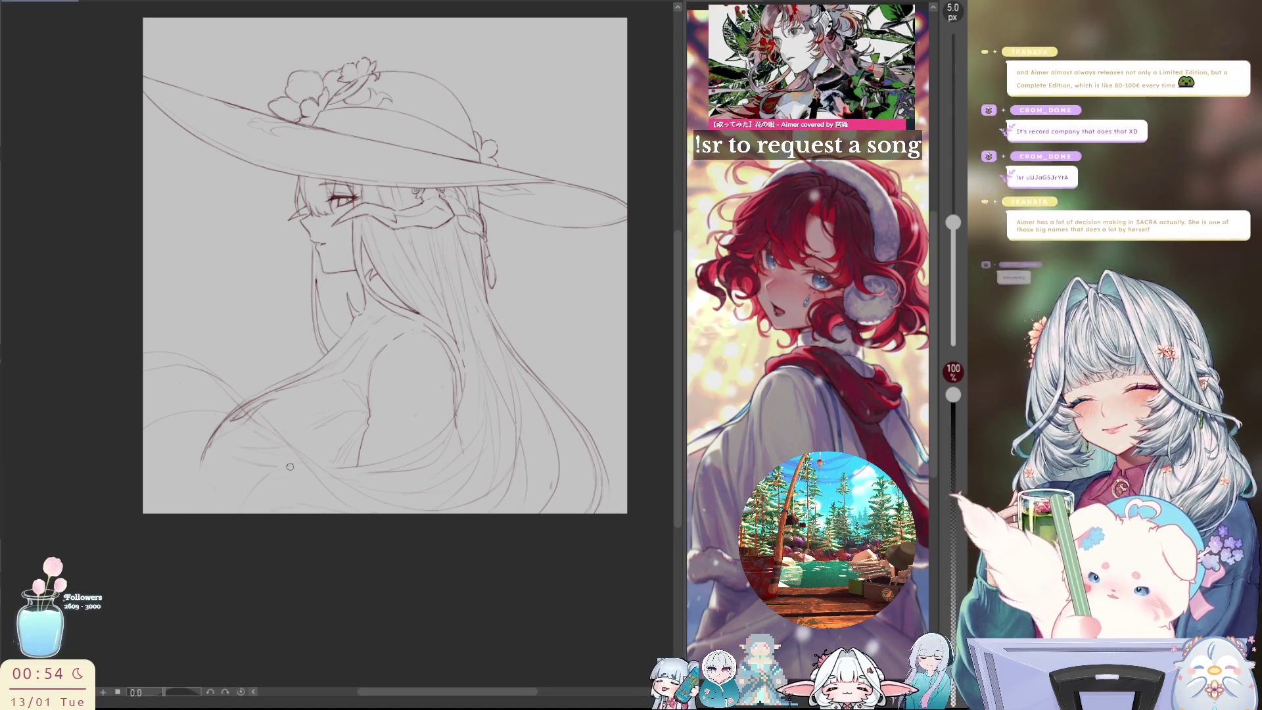
{"action": "key", "text": "bracketright"}
{"action": "key", "text": "bracketright"}
{"action": "key", "text": "bracketright"}
{"action": "key", "text": "p"}
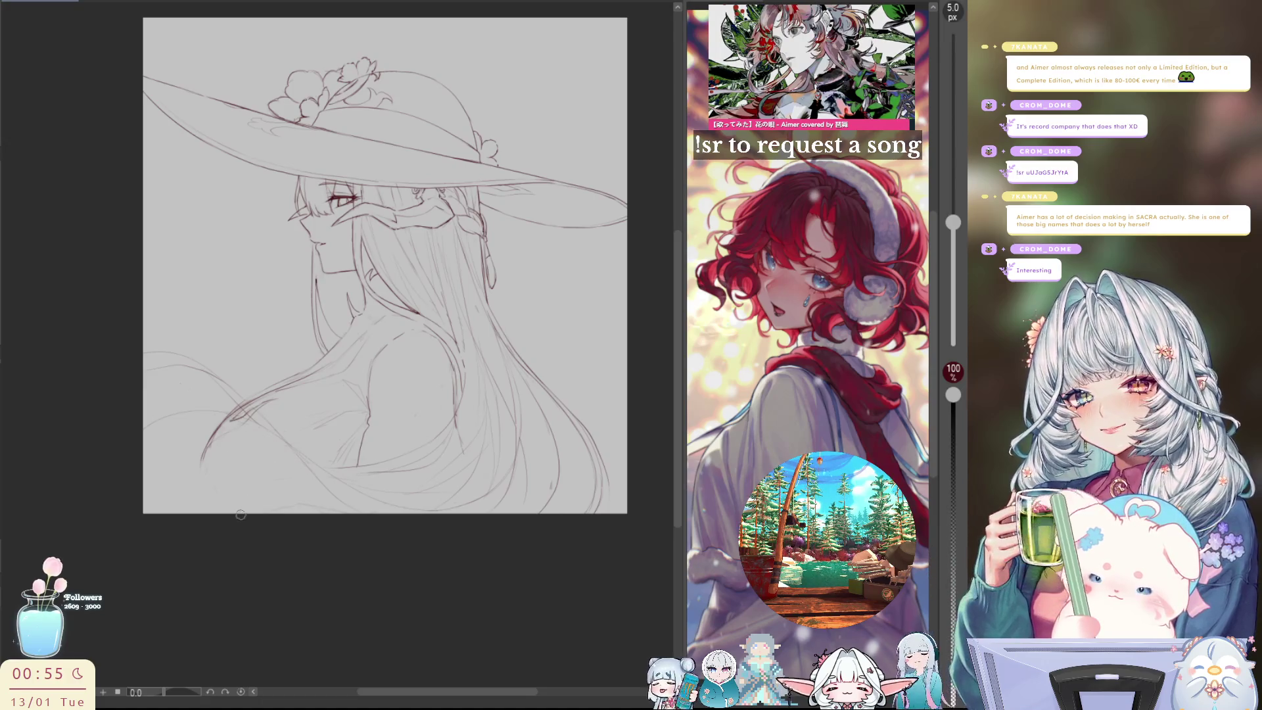
Flip the sketch view left and right several times, then tilt the canvas slightly
{"action": "key", "text": "h"}
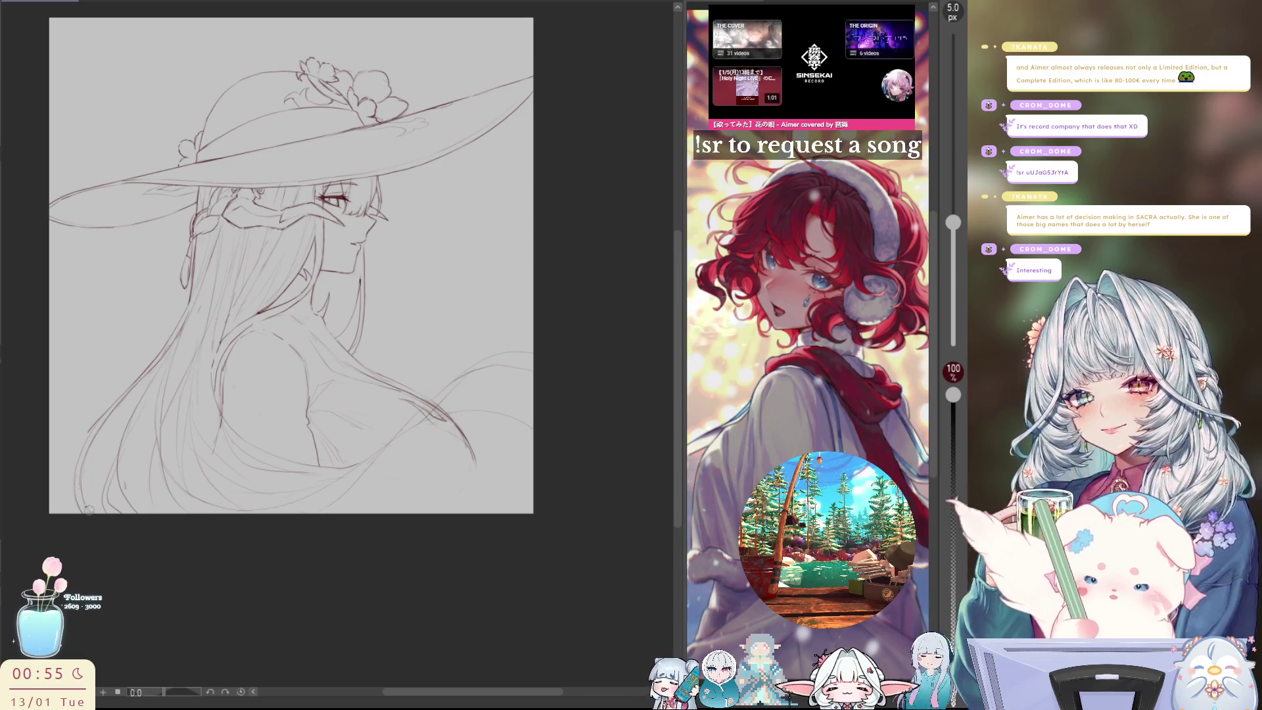
{"action": "key", "text": "h"}
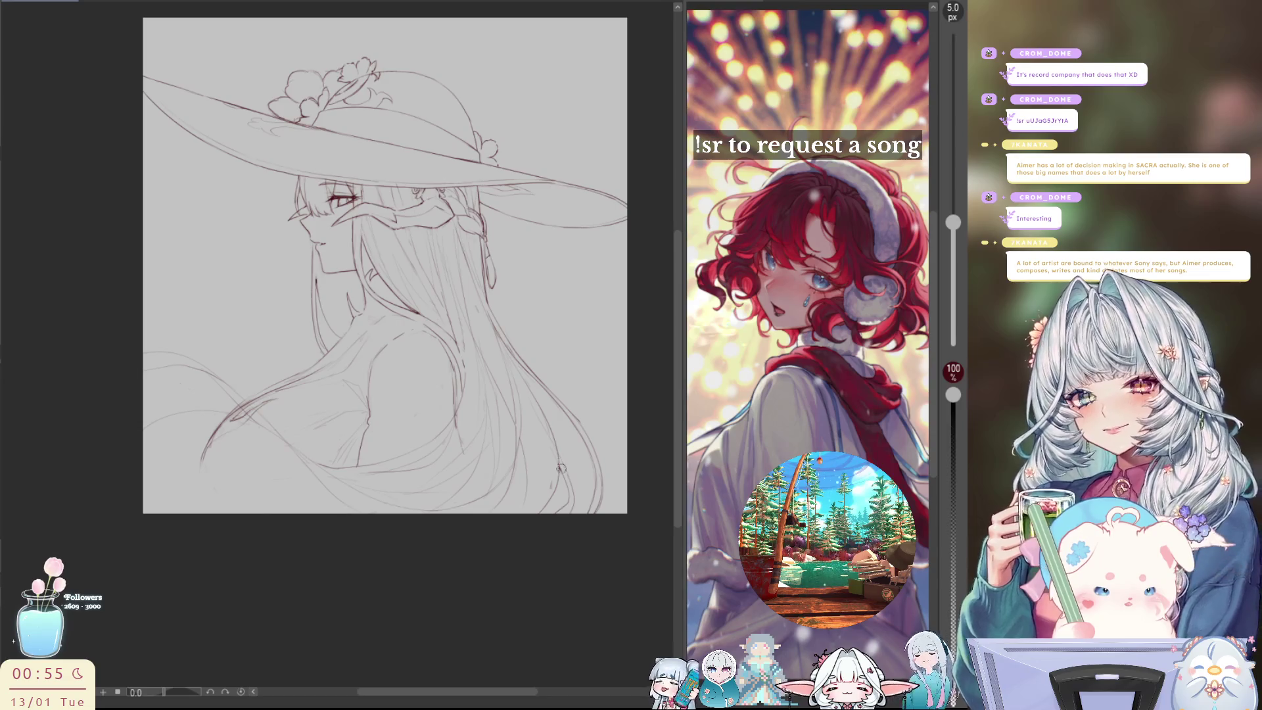
{"action": "key", "text": "h"}
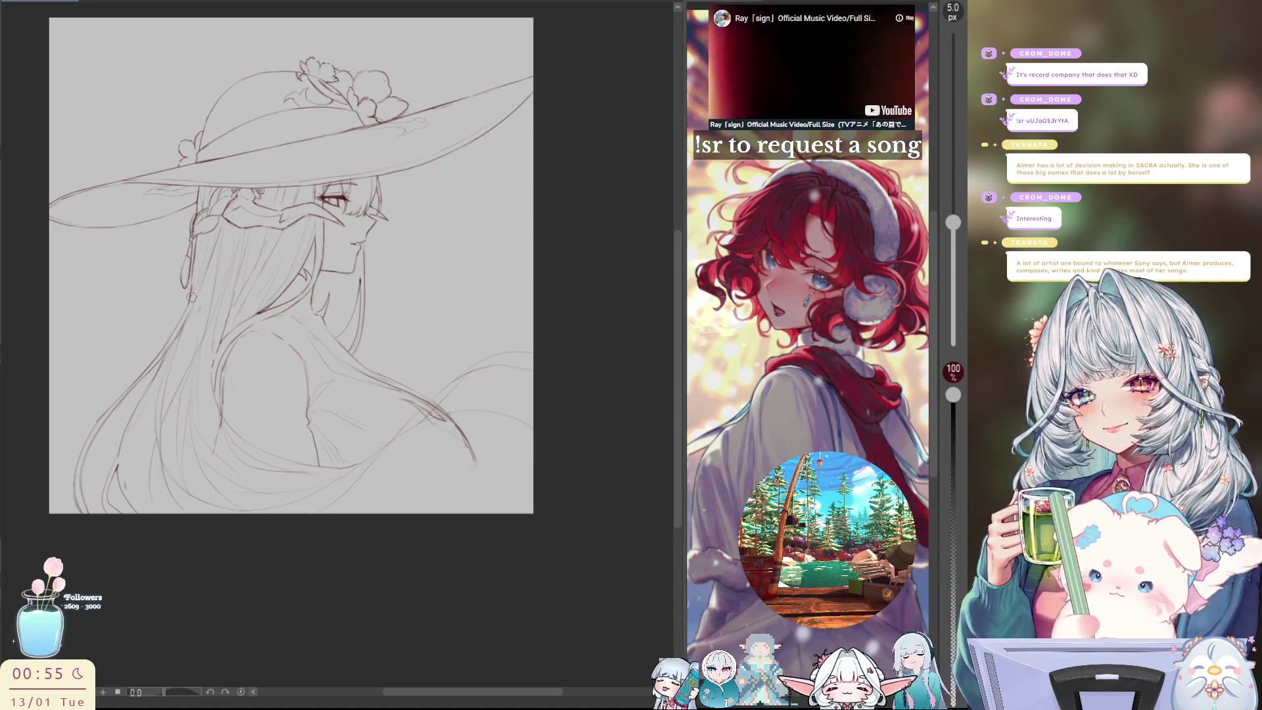
{"action": "key", "text": "h"}
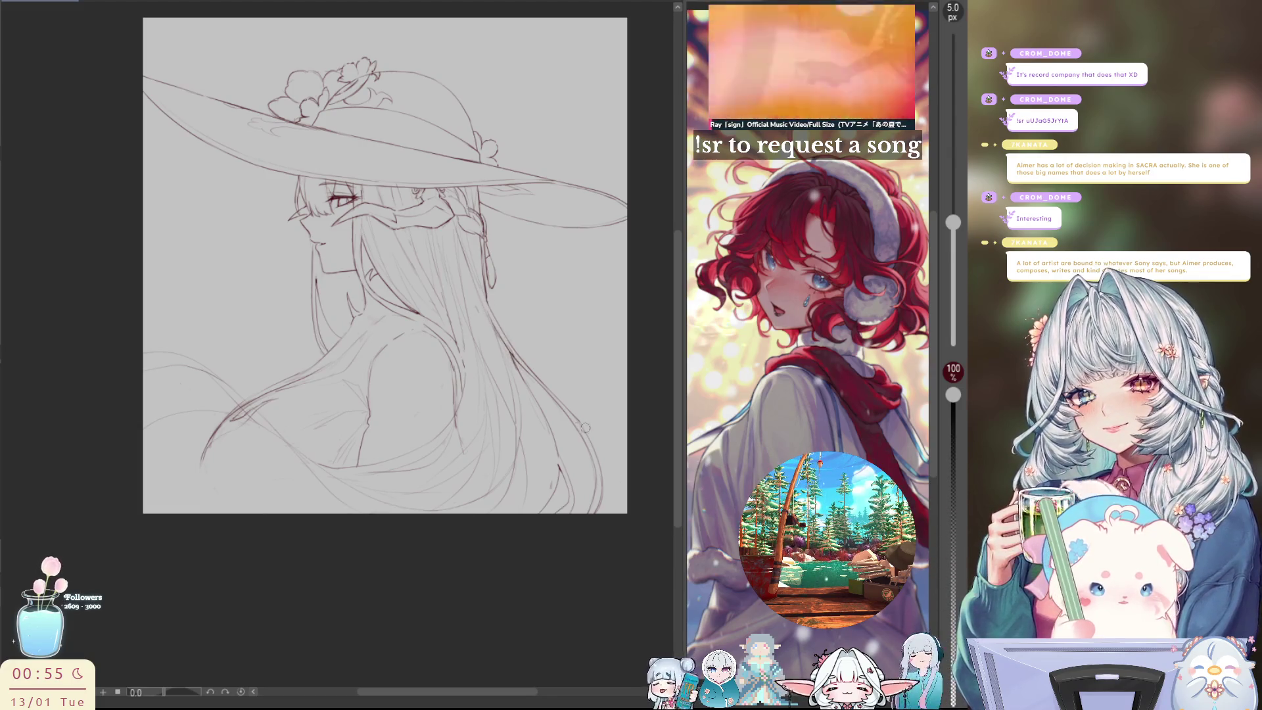
{"action": "key", "text": "h"}
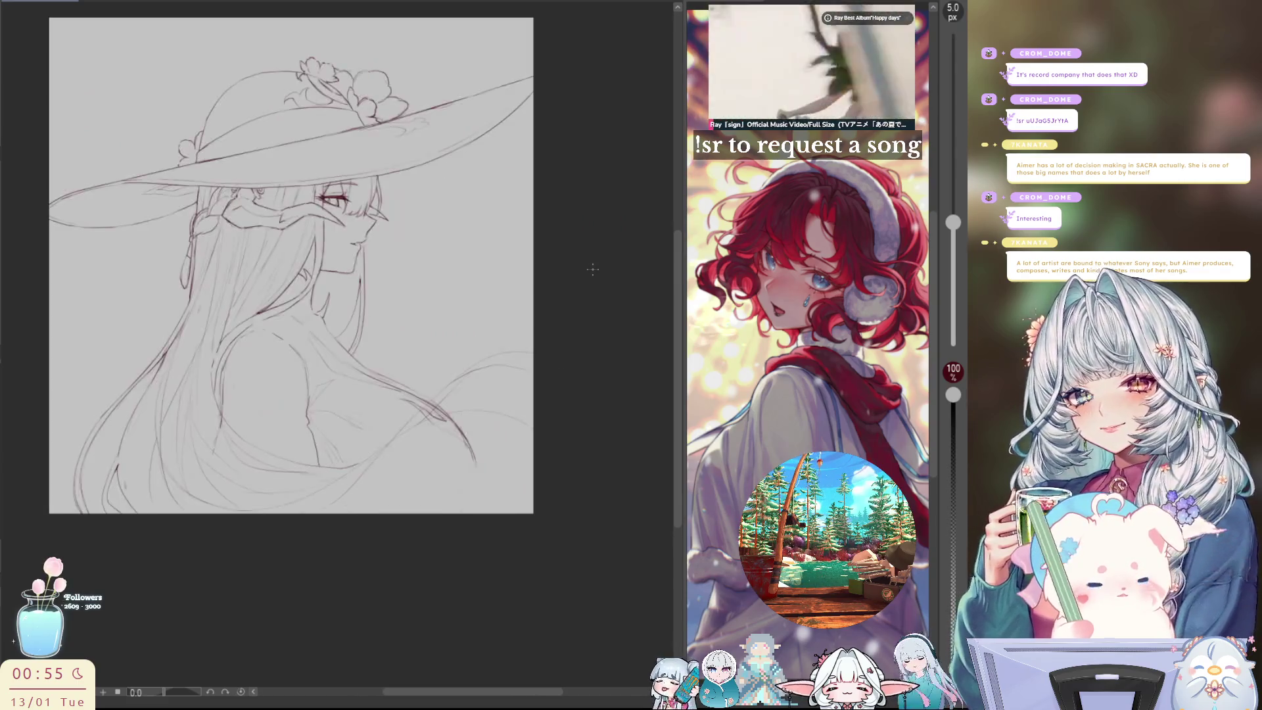
{"action": "mouse_move", "coordinate": [578, 288]}
{"action": "left_mouse_down"}
{"action": "mouse_move", "coordinate": [559, 344]}
{"action": "mouse_move", "coordinate": [471, 242]}
{"action": "left_mouse_up"}
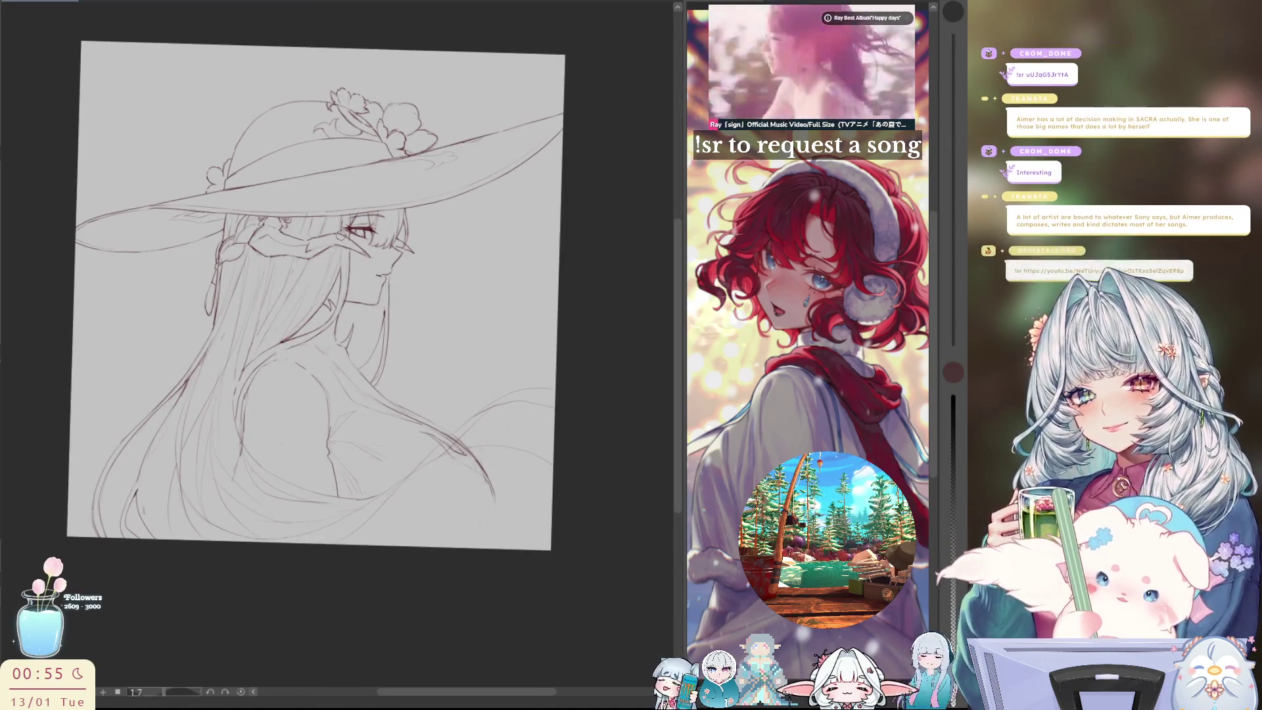
Settle the canvas at a slight tilt and mirror the sketch both ways to compare
{"action": "left_click_drag", "start_coordinate": [360, 255], "coordinate": [361, 251]}
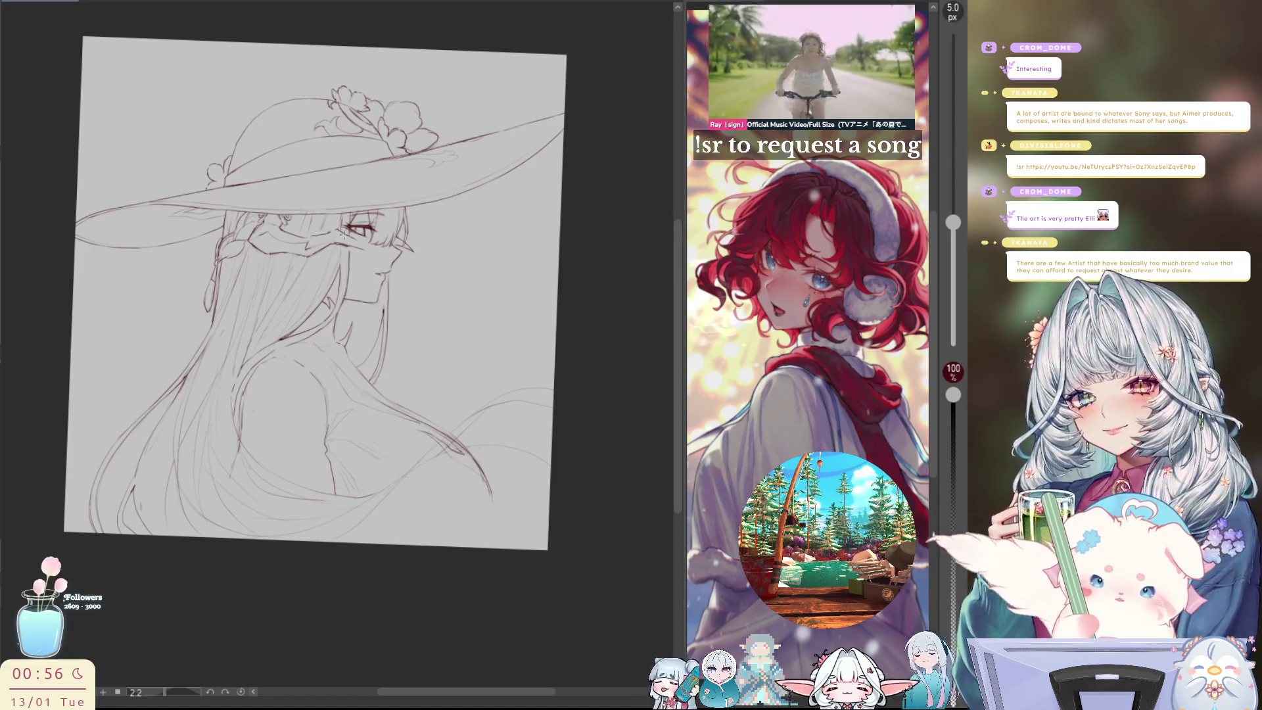
{"action": "key", "text": "h"}
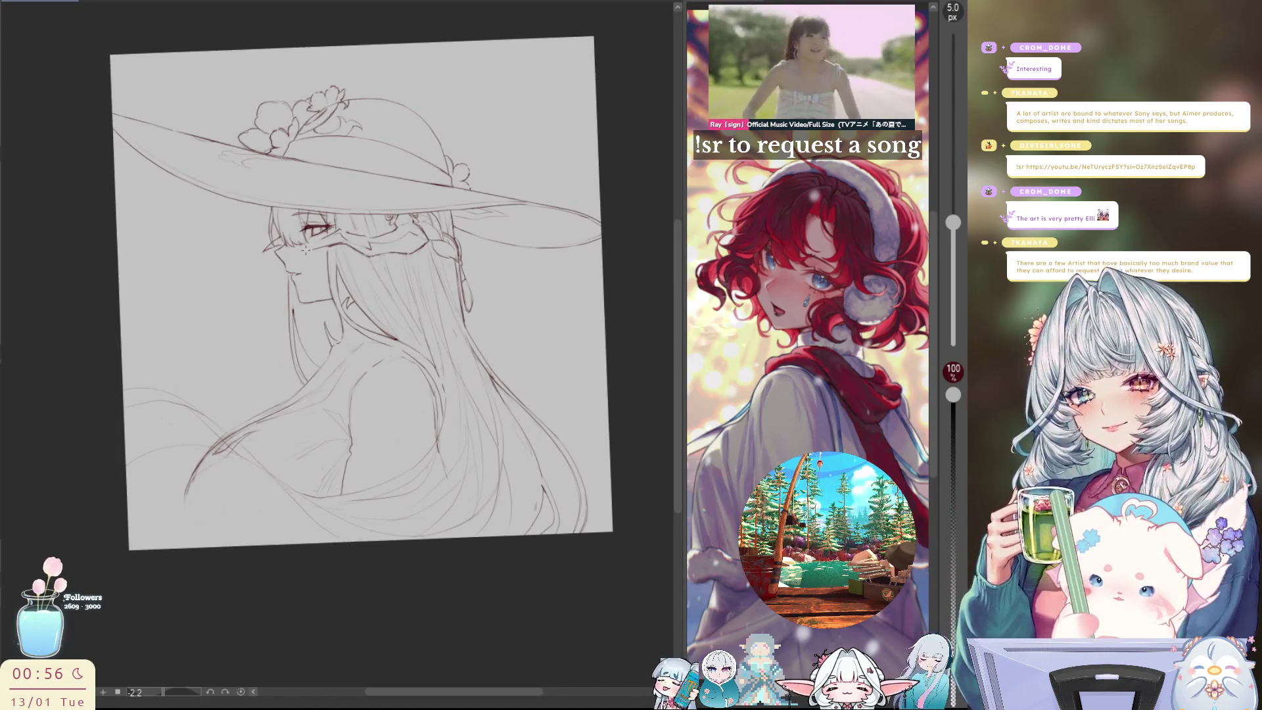
{"action": "key", "text": "h"}
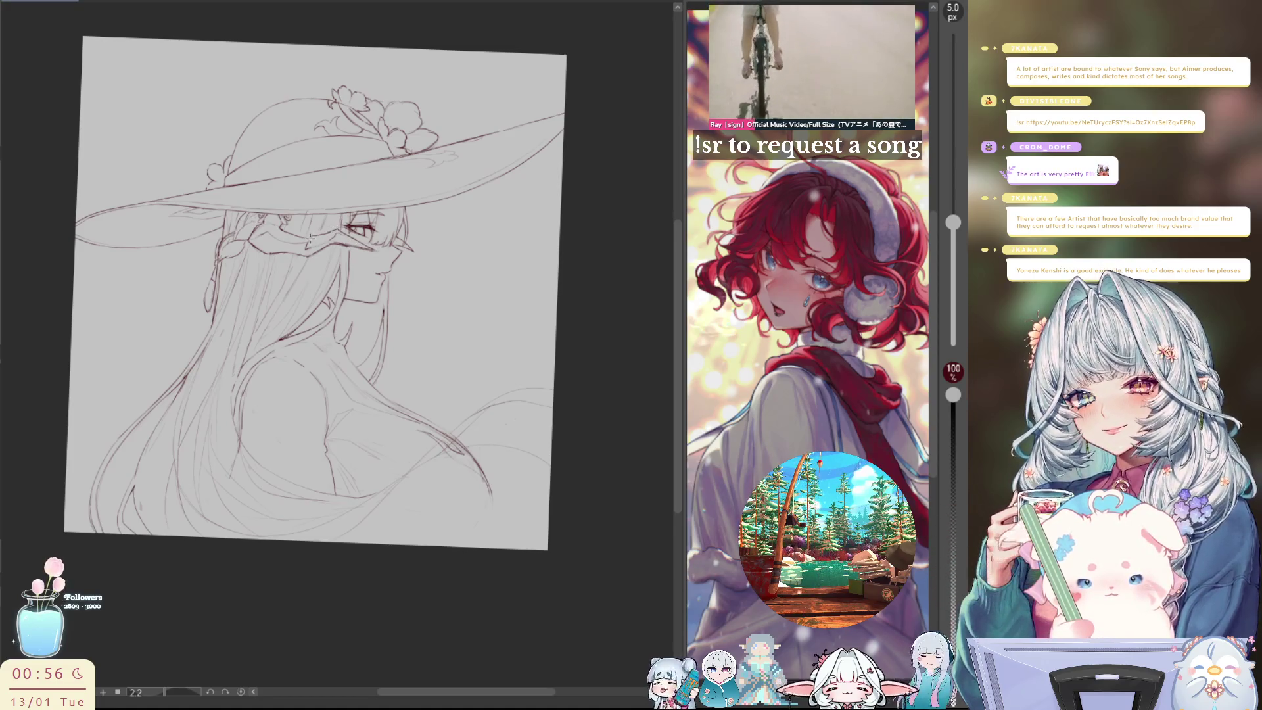
{"action": "key", "text": "h"}
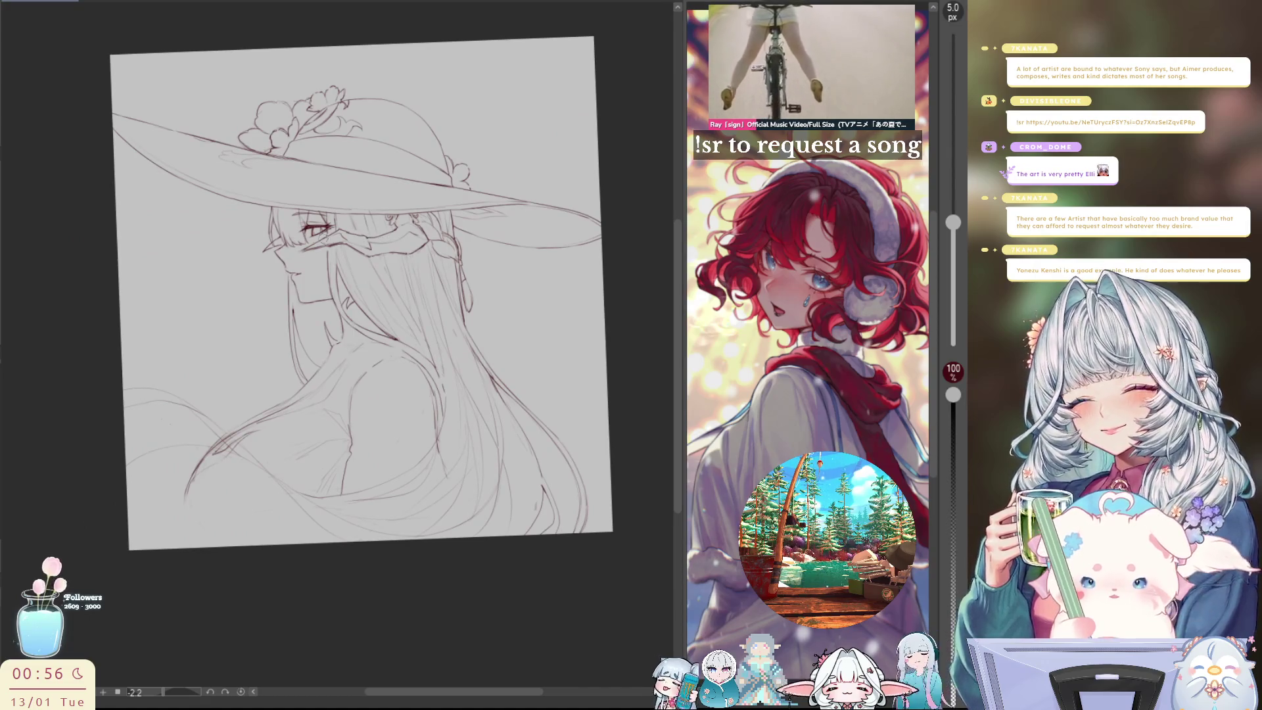
{"action": "key", "text": "h"}
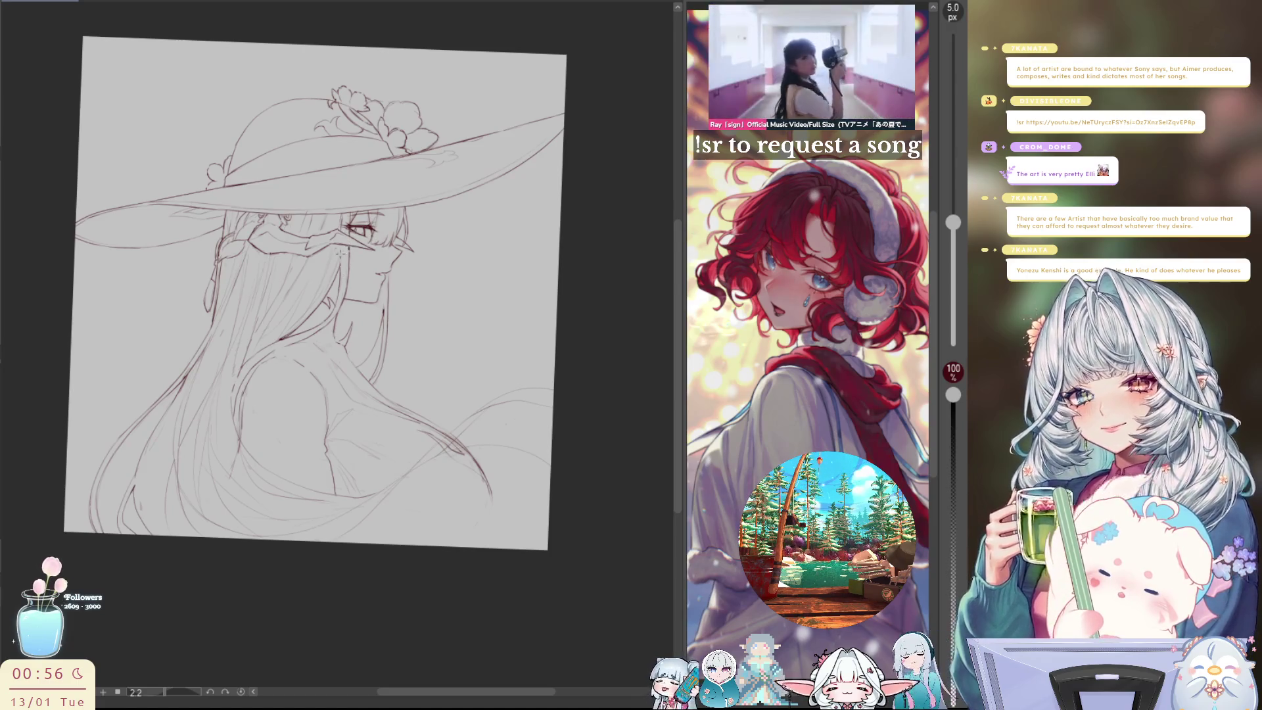
Mirror the girl to face left, pan the canvas, and reset the view onto the figure
{"action": "key", "text": "h"}
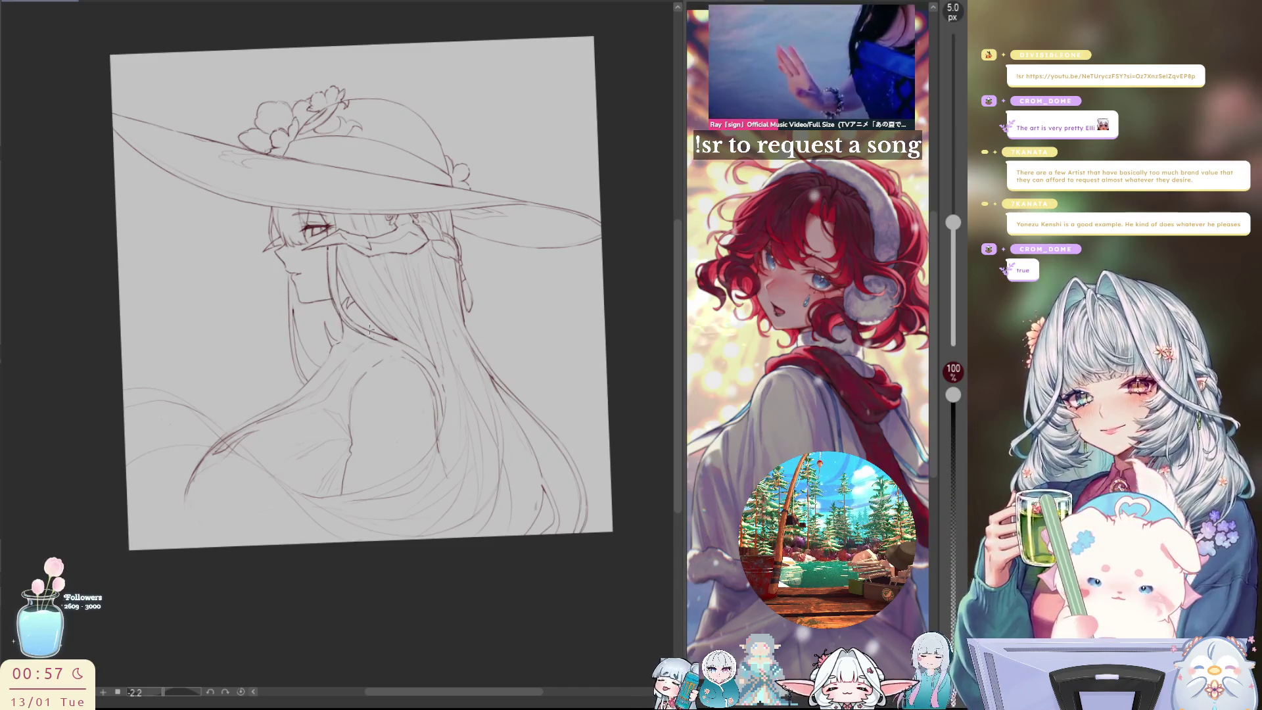
{"action": "left_click_drag", "start_coordinate": [383, 340], "coordinate": [275, 488]}
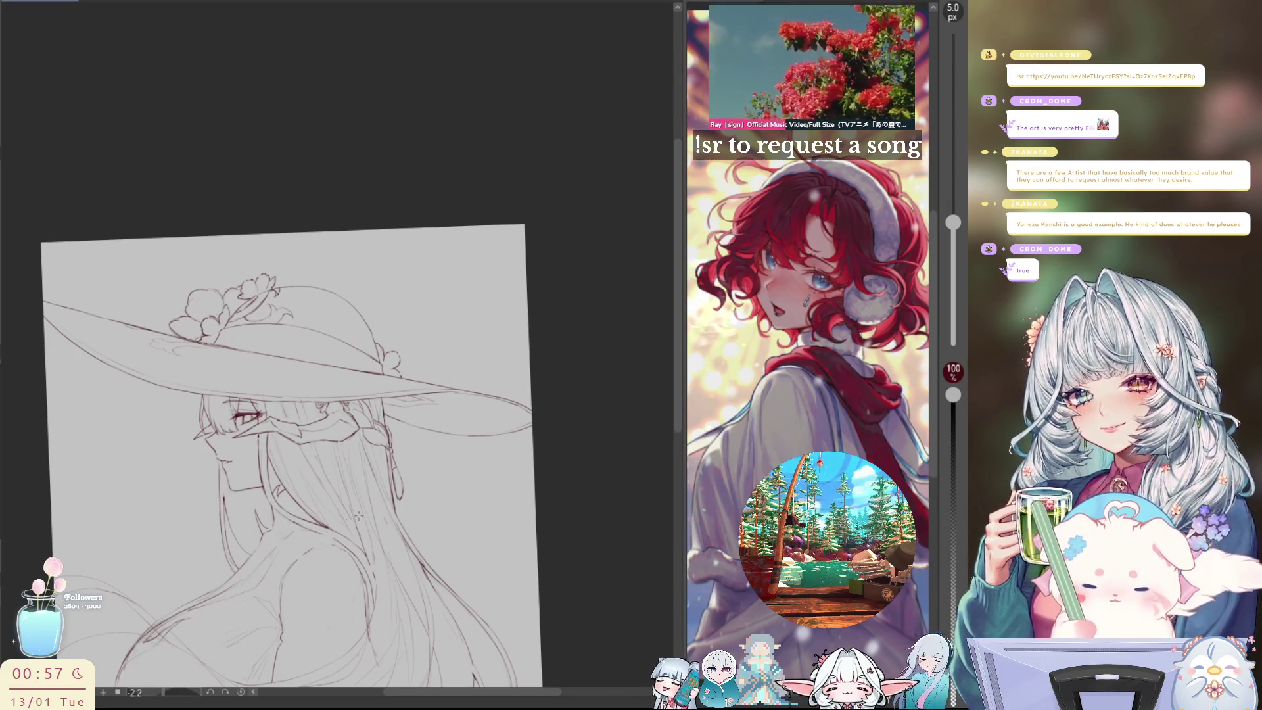
{"action": "key", "text": "ctrl+0"}
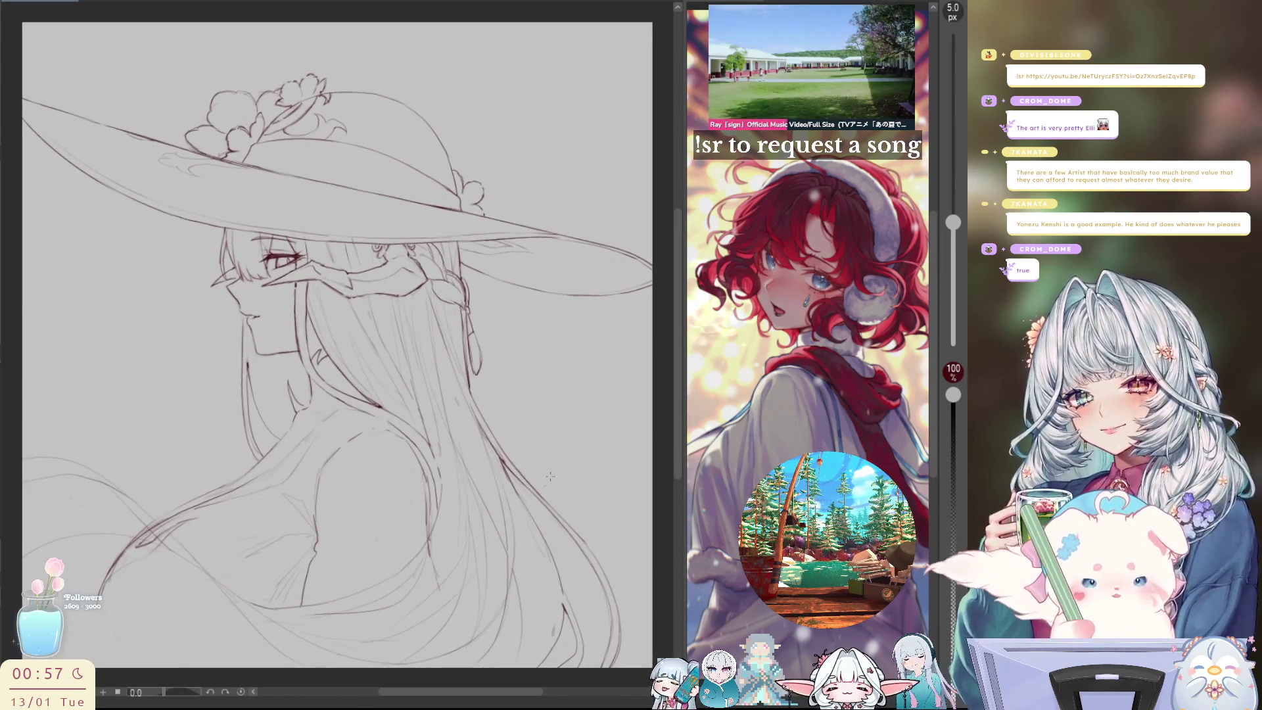
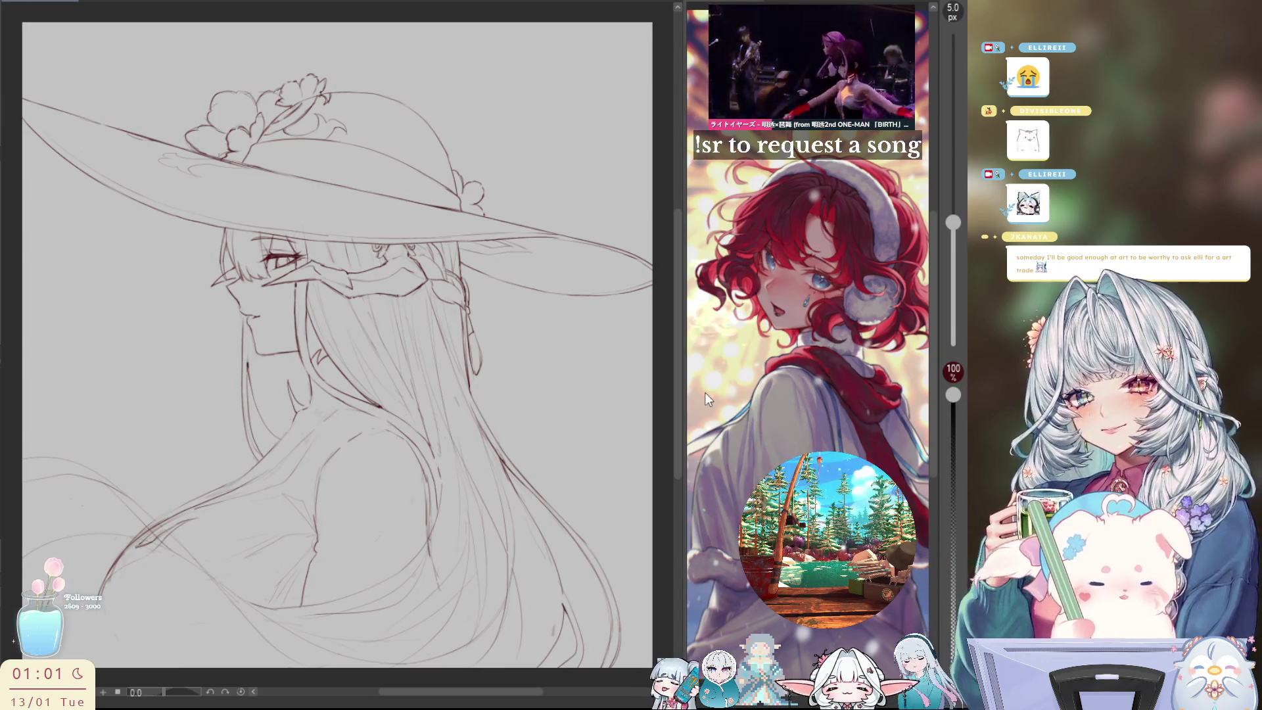
Zoom the canvas, set the brush size to 5 px, and nudge the view up-left
{"action": "scroll", "coordinate": [497, 432], "scroll_direction": "down", "scroll_amount": 2}
{"action": "scroll", "coordinate": [498, 423], "scroll_direction": "up", "scroll_amount": 2}
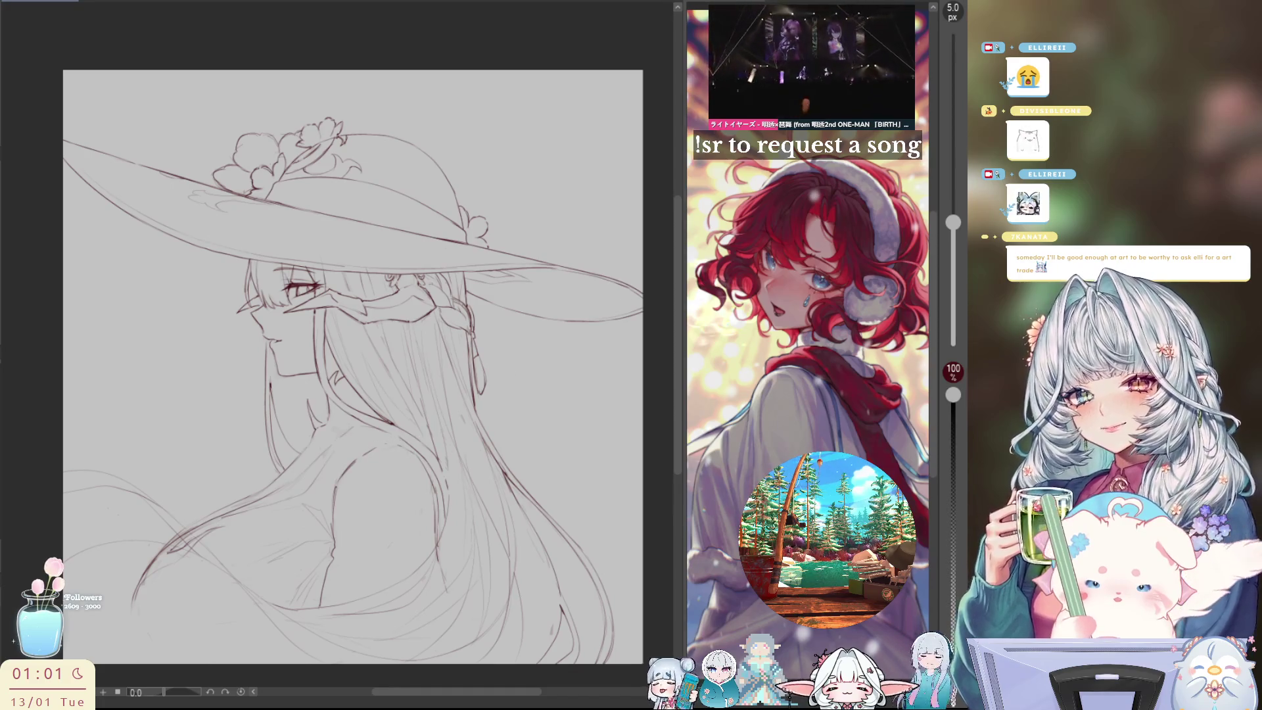
{"action": "scroll", "coordinate": [448, 354], "scroll_direction": "down", "scroll_amount": 2}
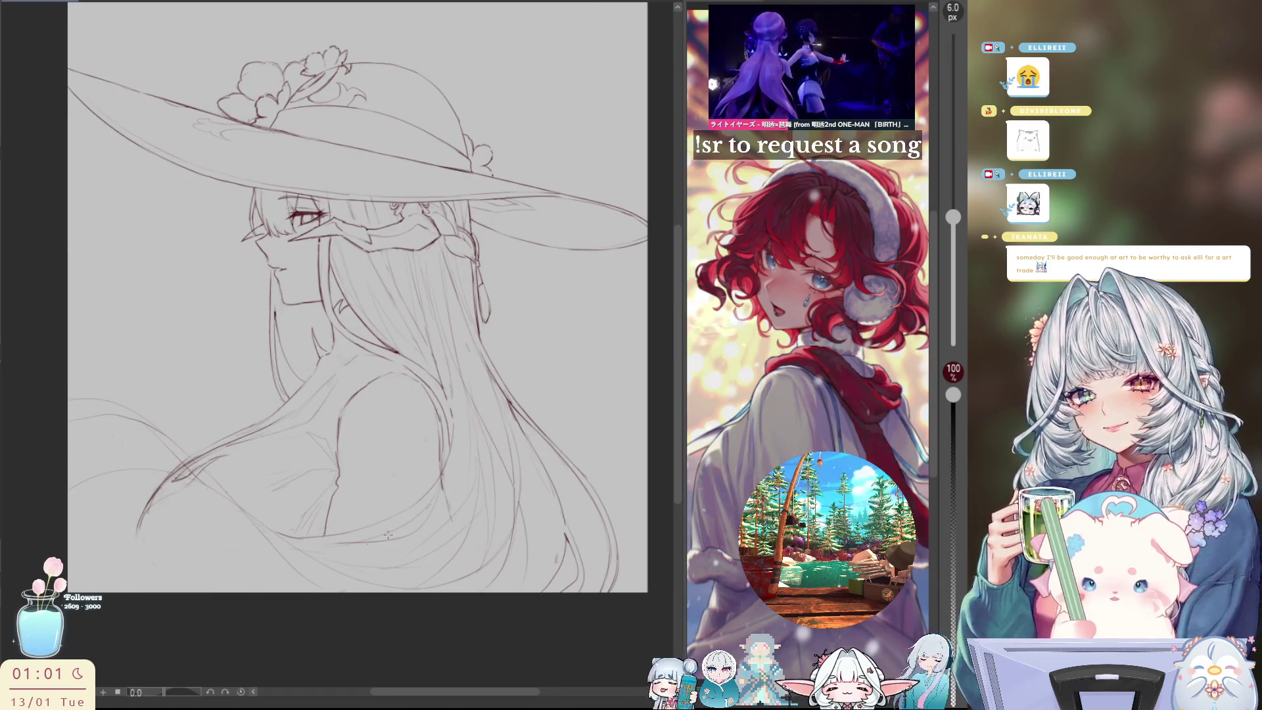
{"action": "key", "text": "bracketleft"}
{"action": "left_click_drag", "start_coordinate": [105, 501], "coordinate": [81, 480]}
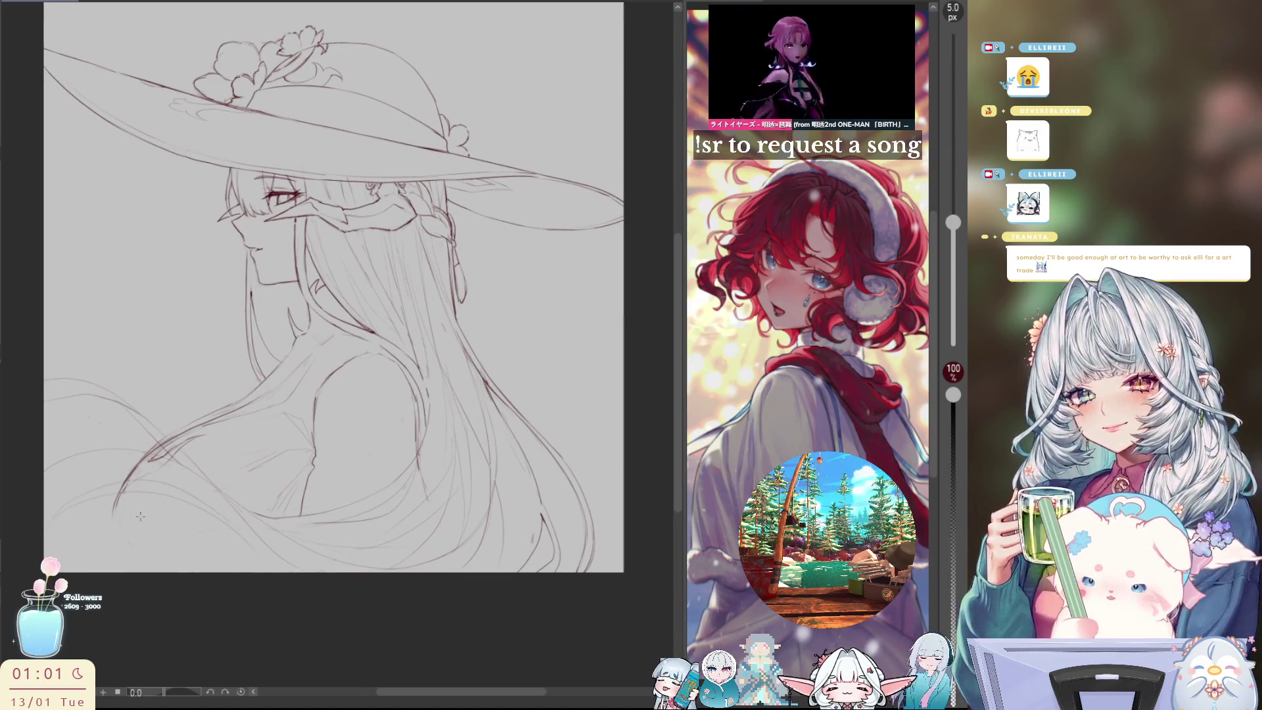
Undo the faint lower-right stray stroke while checking mirrored, then restore the side palettes
{"action": "key", "text": "m"}
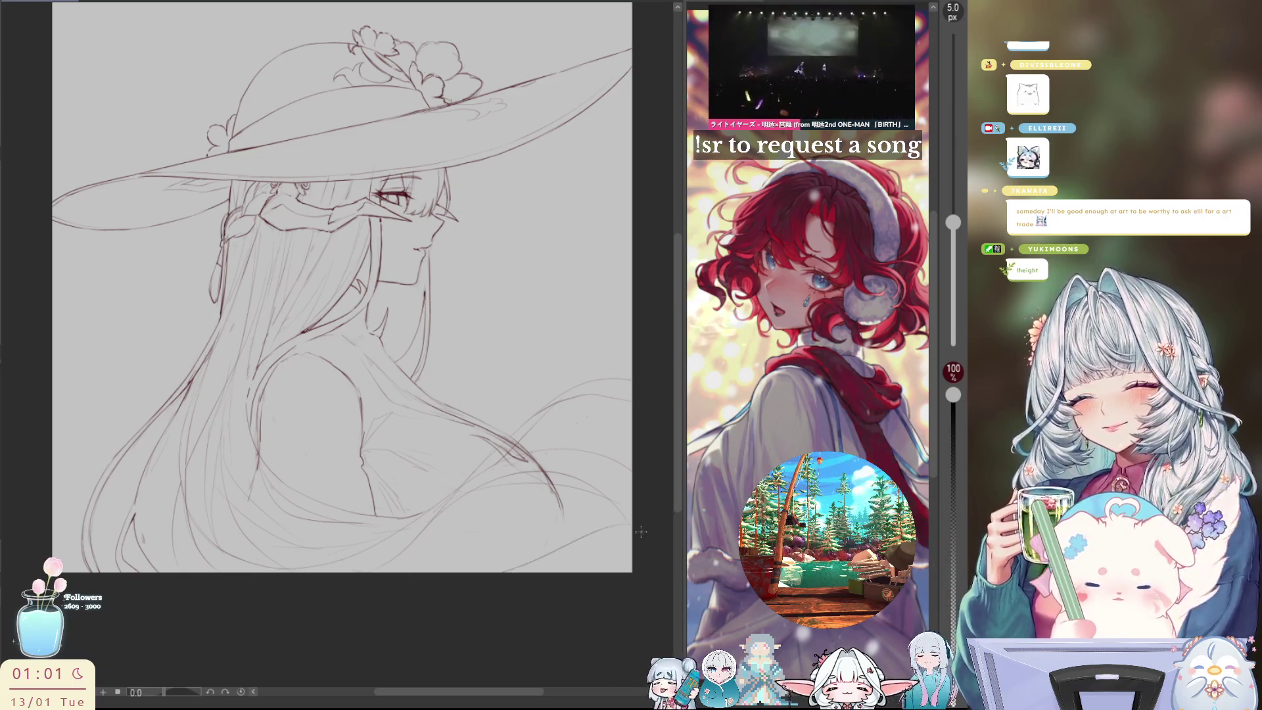
{"action": "key", "text": "ctrl+z"}
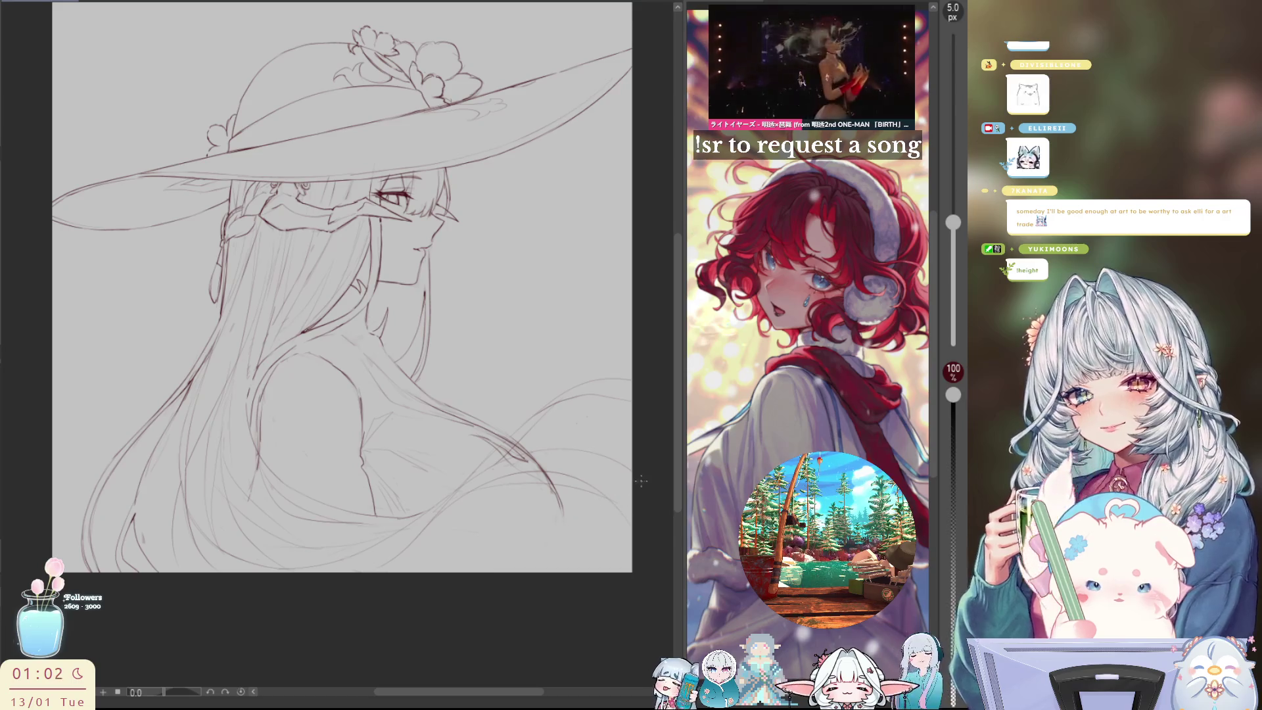
{"action": "key", "text": "m"}
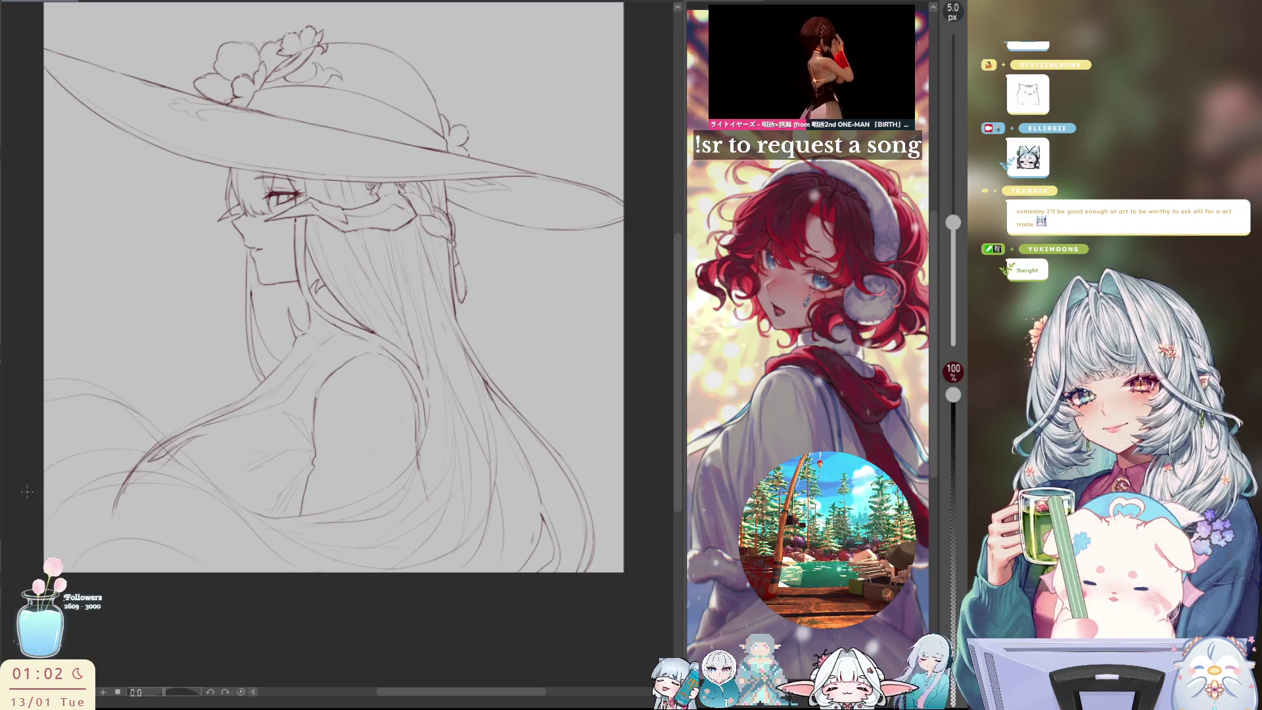
{"action": "key", "text": "Tab"}
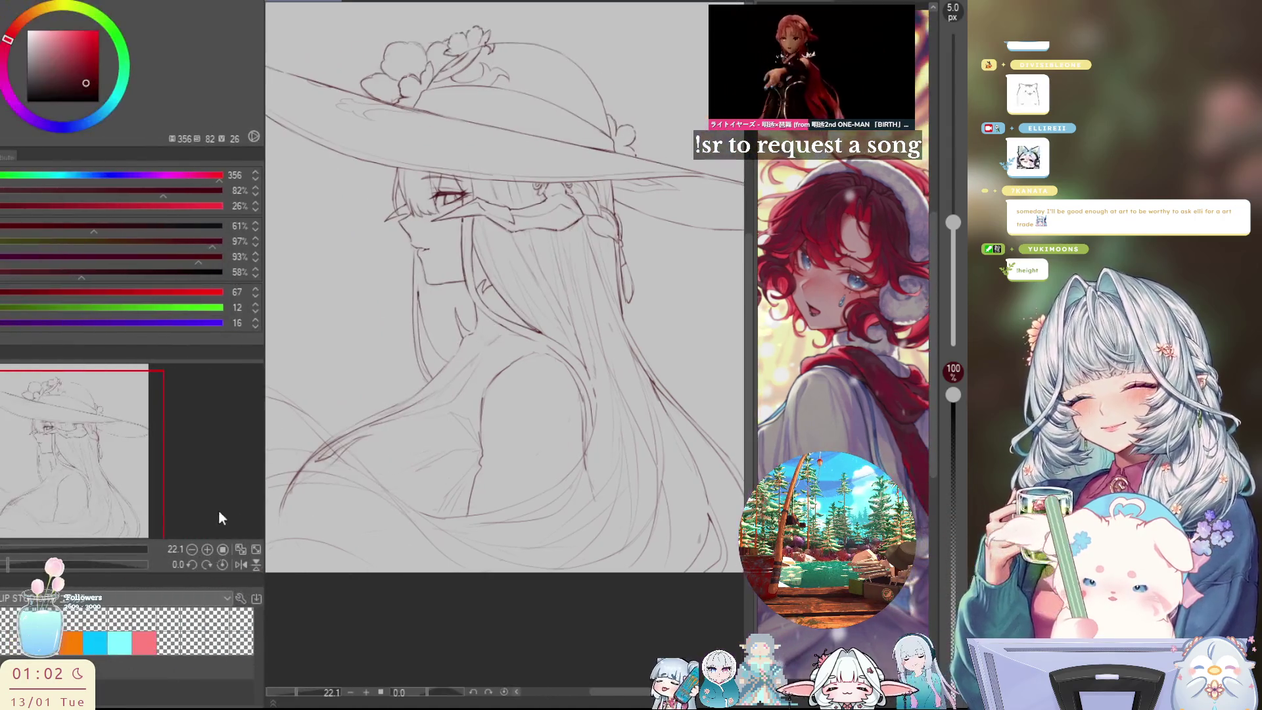
Collapse the side panels and draw a curved strand in the lower-left hair, checking it mirrored
{"action": "left_click_drag", "start_coordinate": [266, 407], "coordinate": [13, 434]}
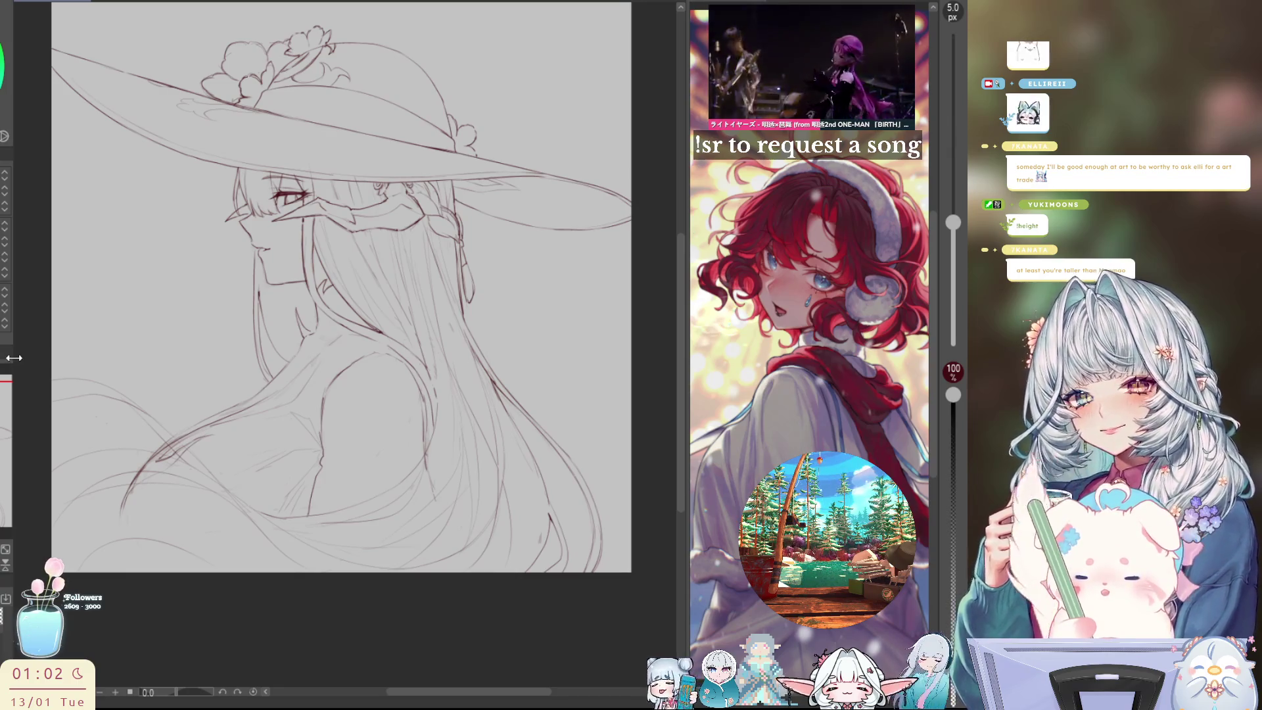
{"action": "left_click_drag", "start_coordinate": [14, 358], "coordinate": [4, 358]}
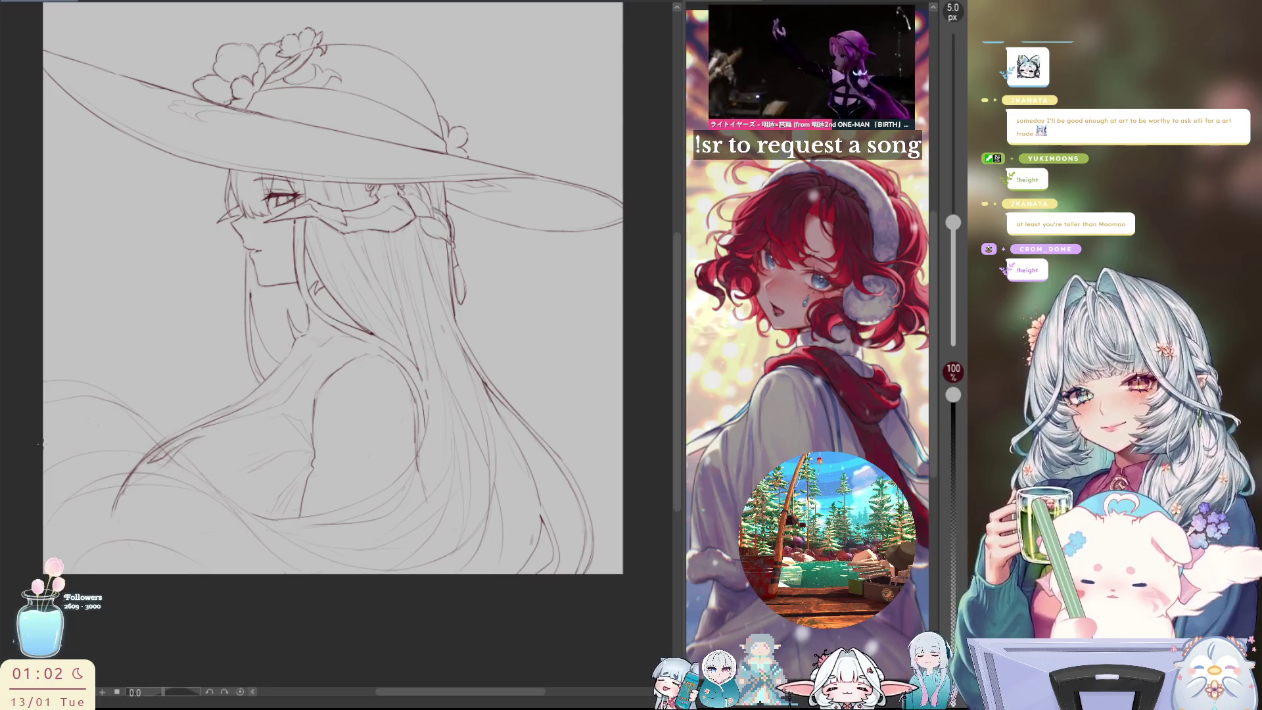
{"action": "left_click_drag", "start_coordinate": [160, 505], "coordinate": [197, 570]}
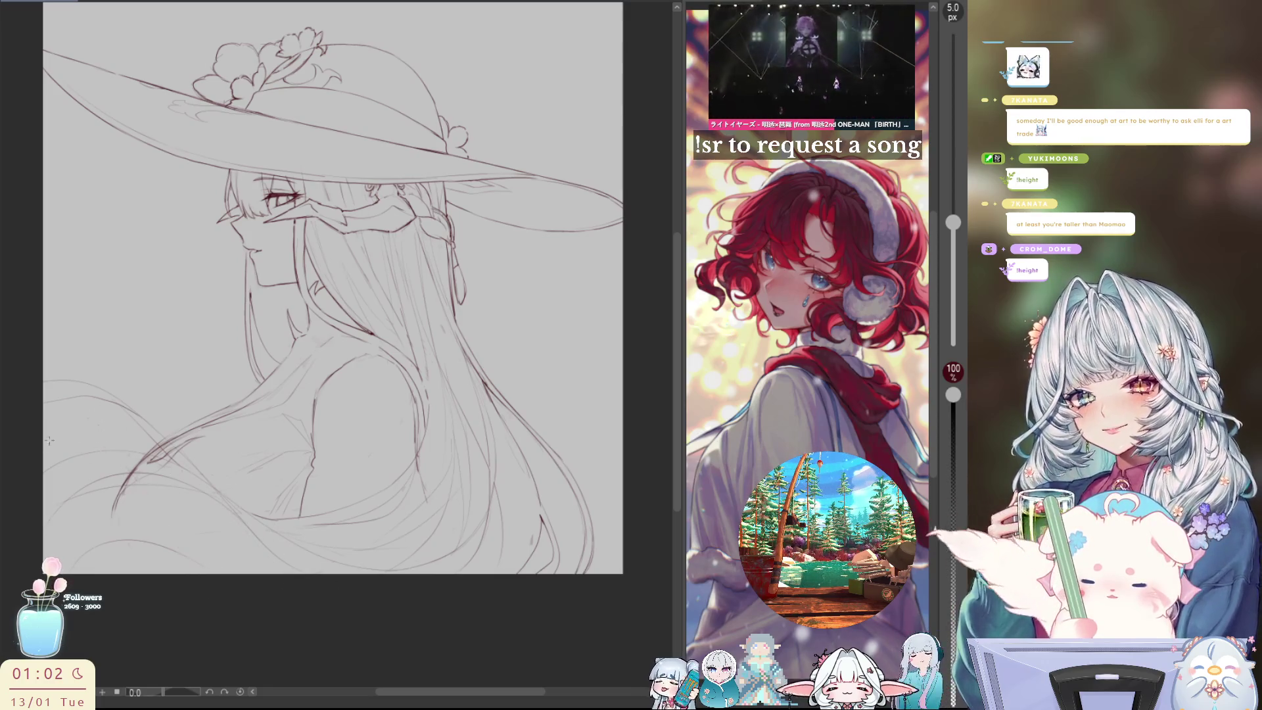
{"action": "key", "text": "h"}
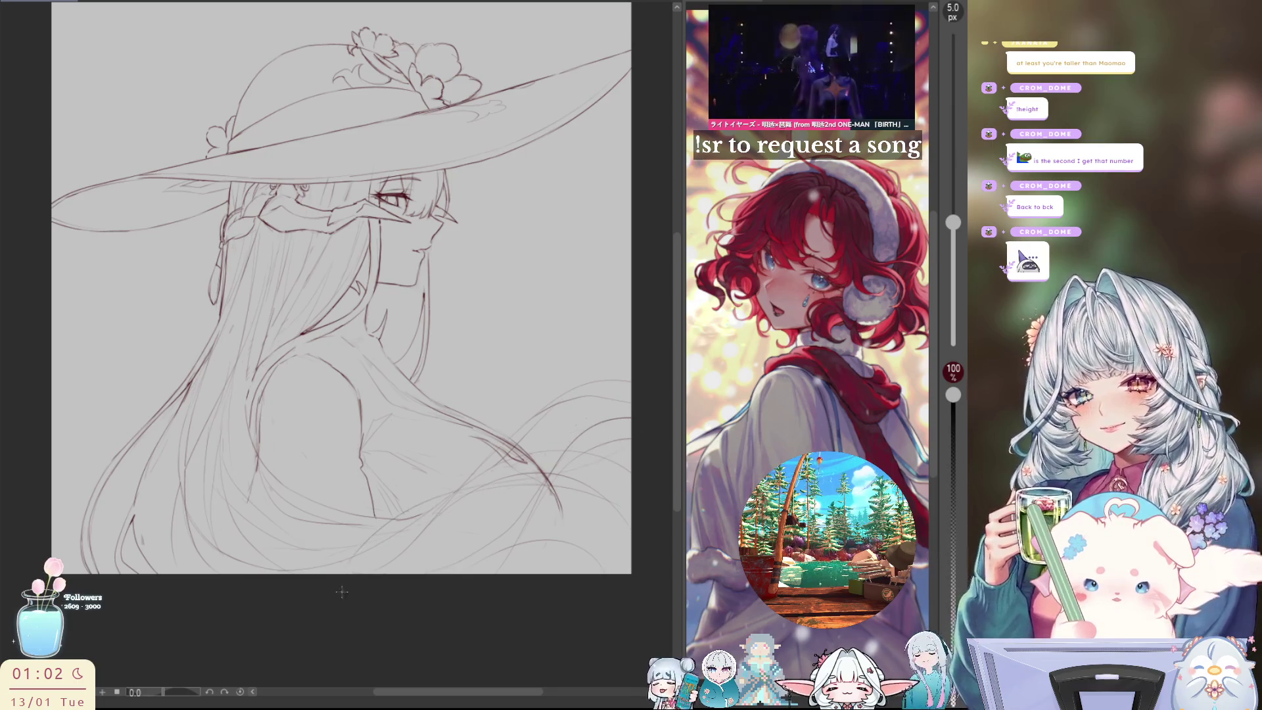
{"action": "key", "text": "h"}
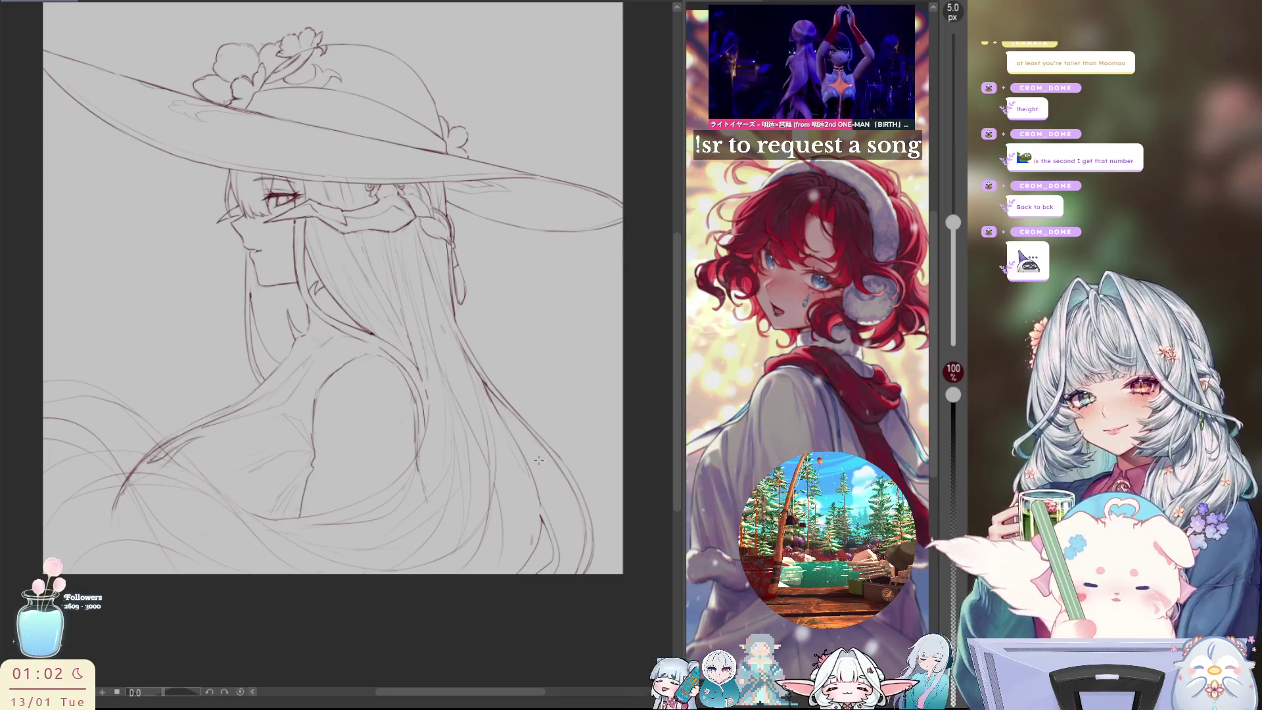
{"action": "scroll", "coordinate": [506, 454], "scroll_direction": "down", "scroll_amount": 3}
{"action": "scroll", "coordinate": [499, 467], "scroll_direction": "up", "scroll_amount": 1}
{"action": "scroll", "coordinate": [508, 486], "scroll_direction": "up", "scroll_amount": 1}
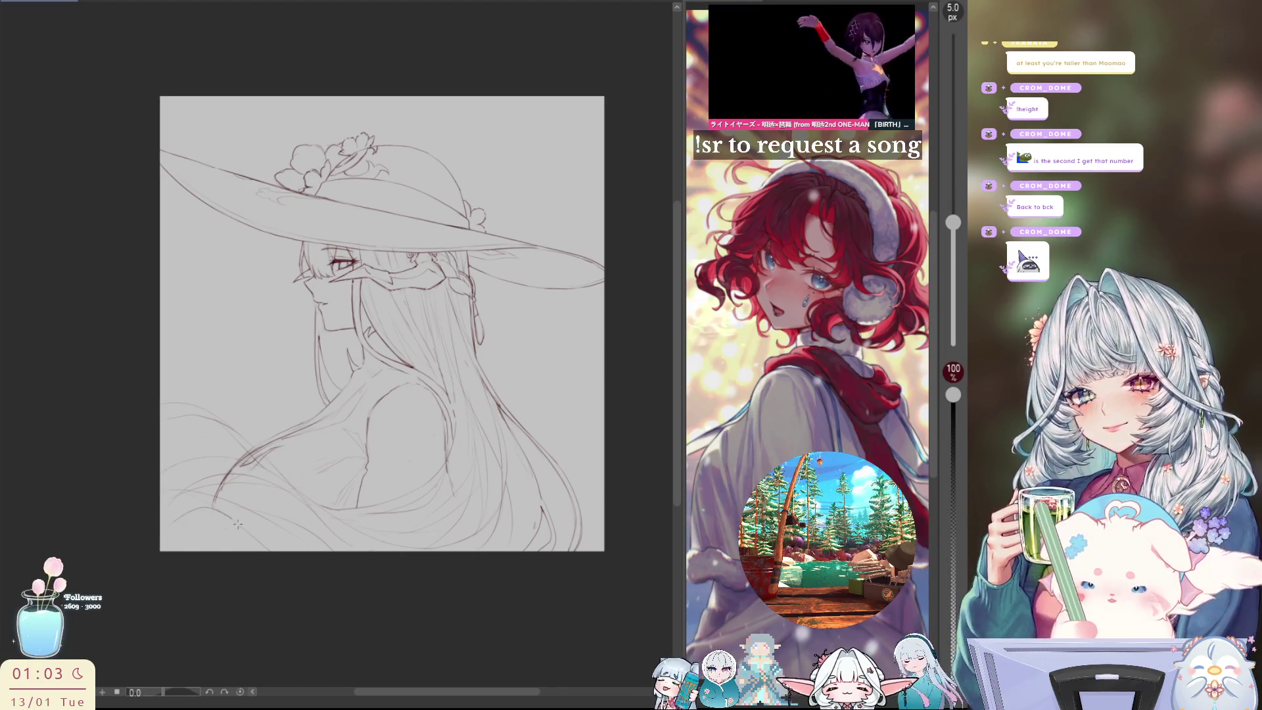
Add a short stroke among the lower-left hair strands, checking it mirrored and rotating the view upright
{"action": "key", "text": "m"}
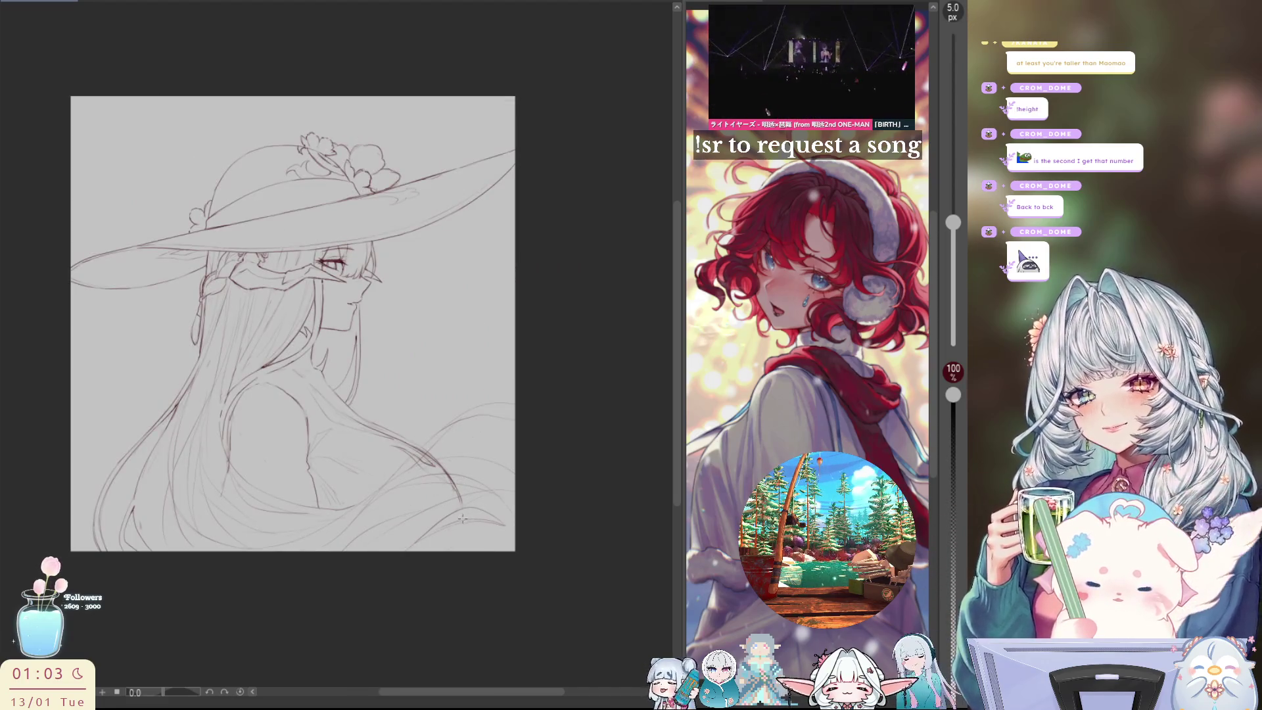
{"action": "key", "text": "m"}
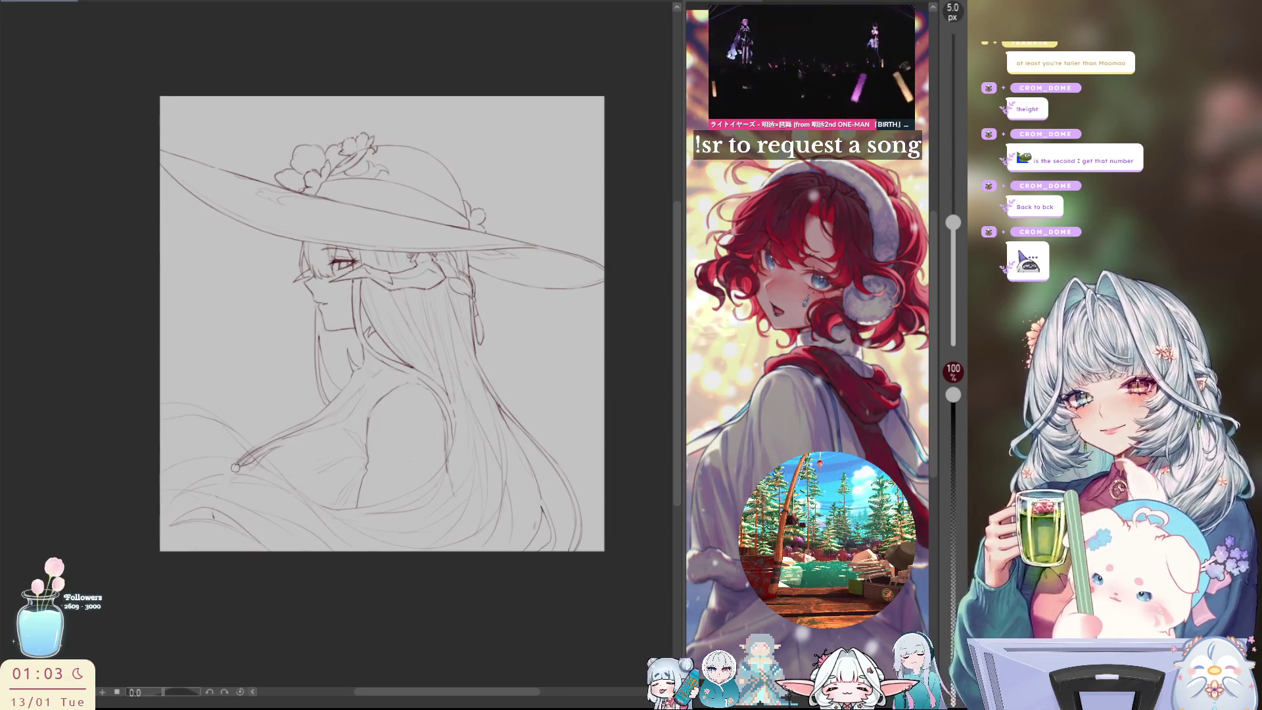
{"action": "left_click_drag", "start_coordinate": [235, 457], "coordinate": [216, 495]}
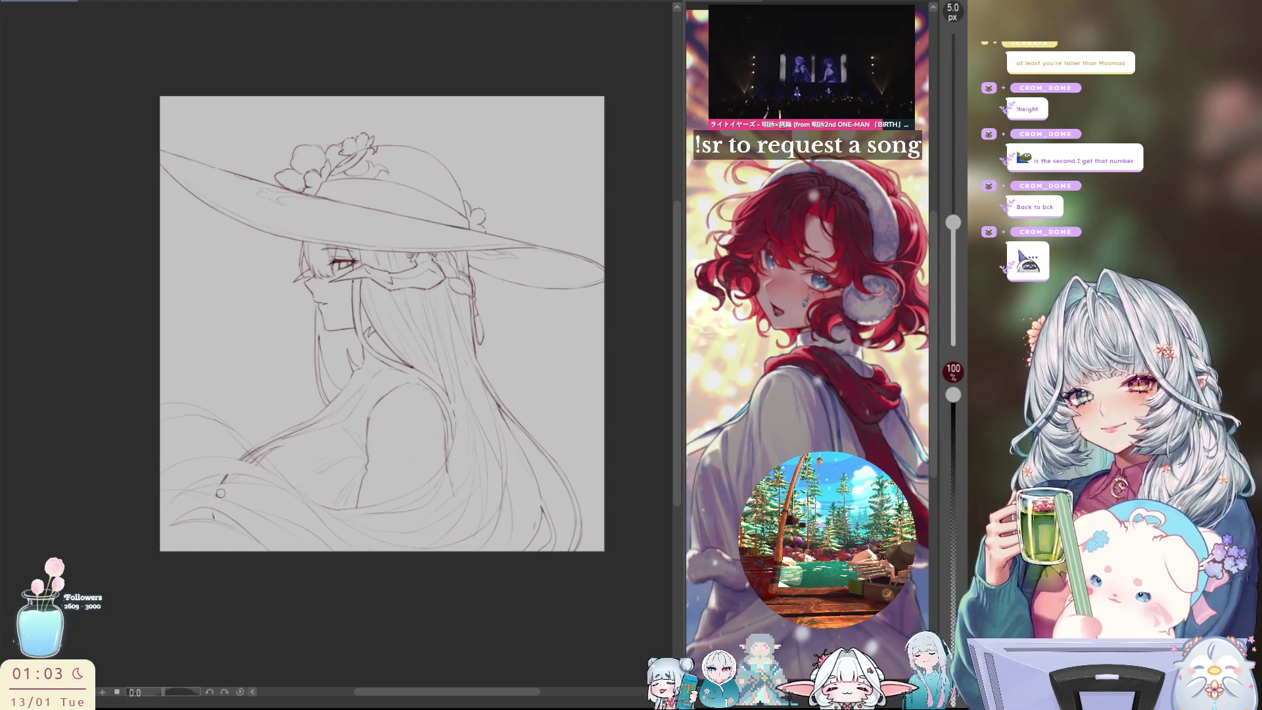
{"action": "key", "text": "h"}
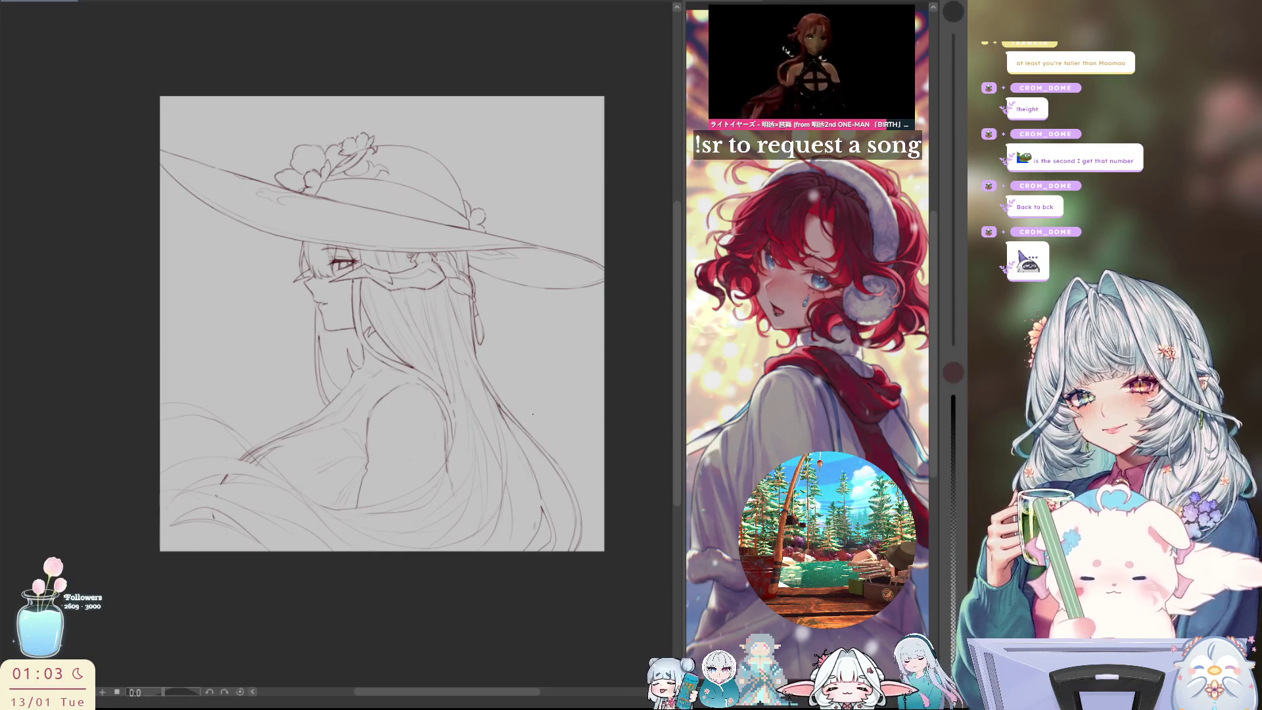
{"action": "left_click_drag", "start_coordinate": [598, 485], "coordinate": [464, 96]}
{"action": "left_click_drag", "start_coordinate": [485, 281], "coordinate": [401, 392]}
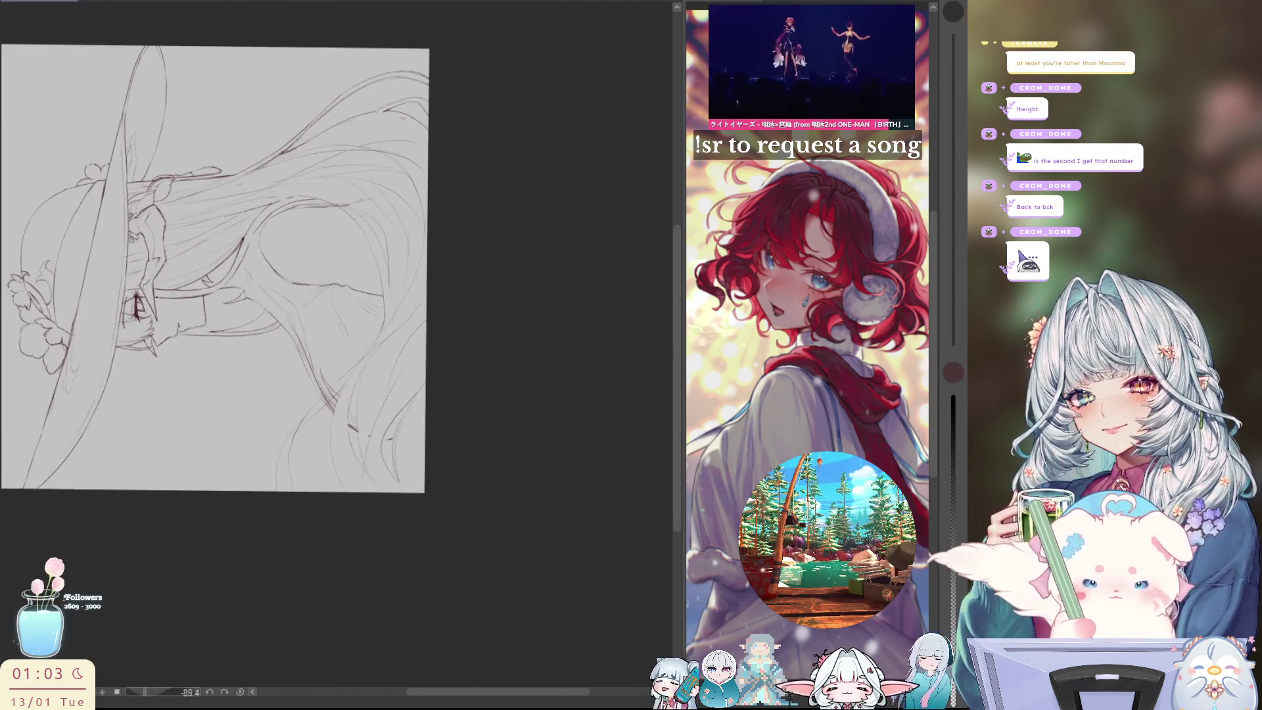
{"action": "key", "text": "h"}
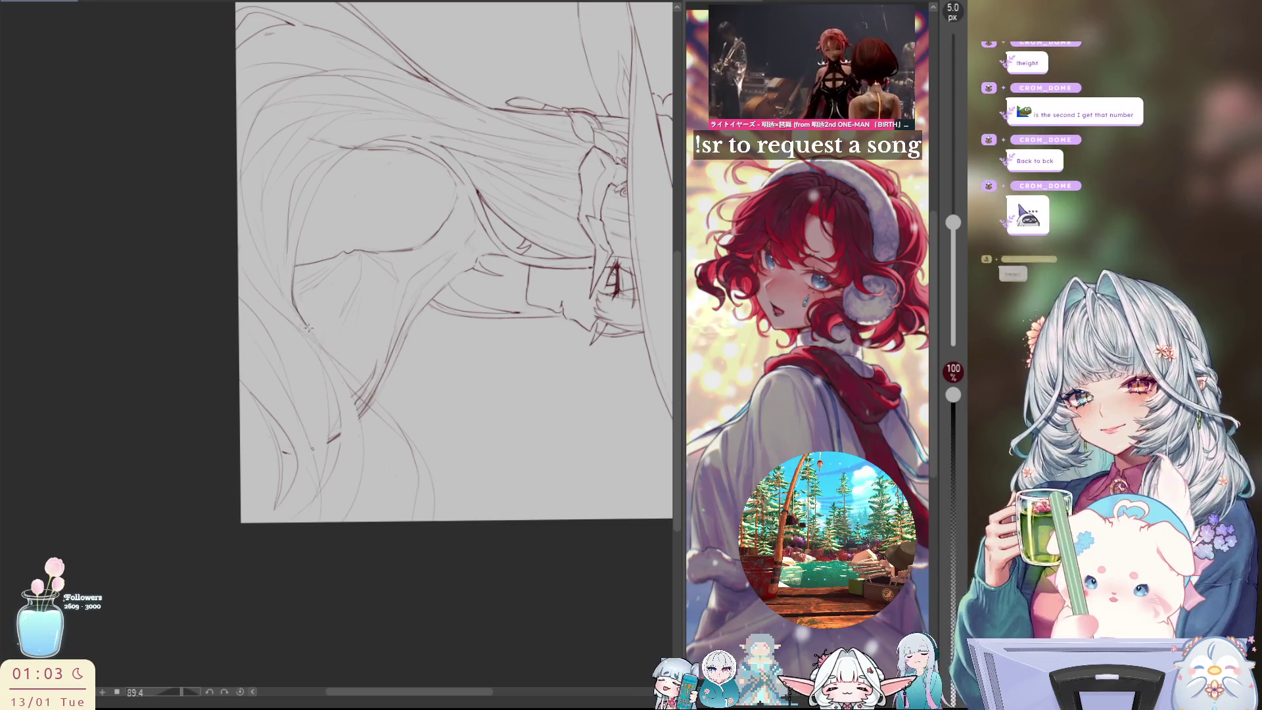
{"action": "key", "text": "h"}
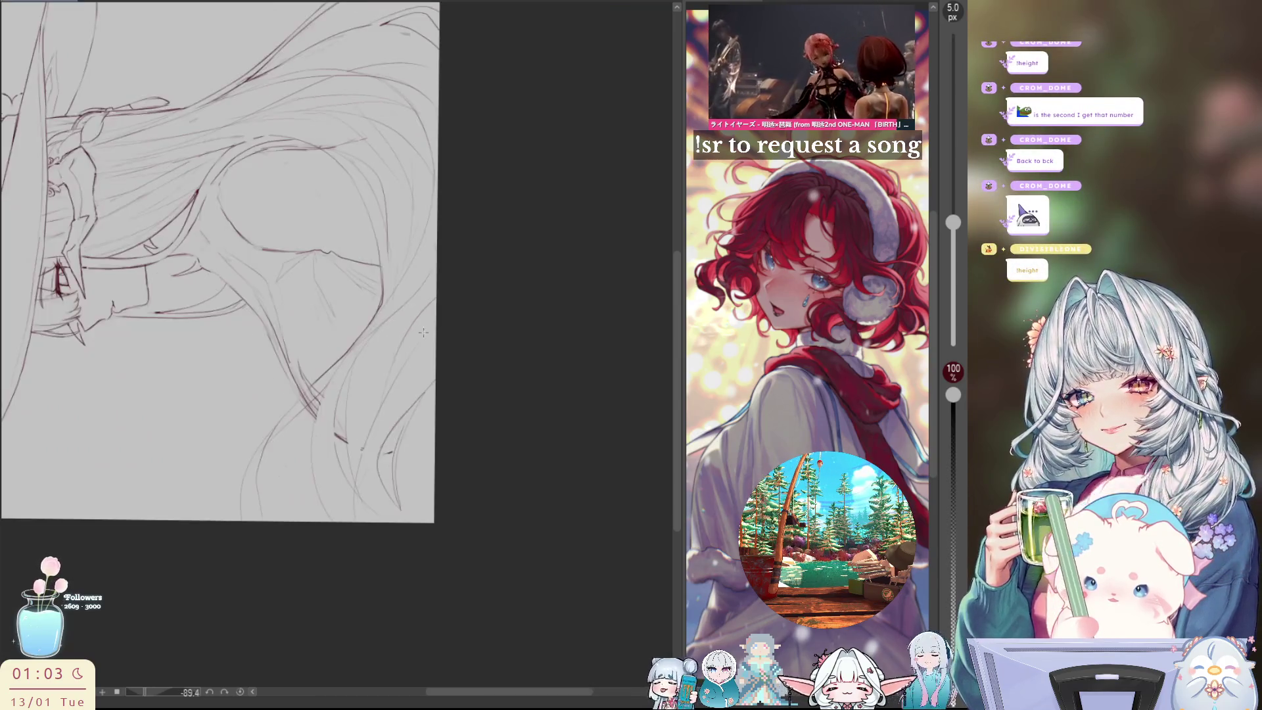
{"action": "key", "text": "h"}
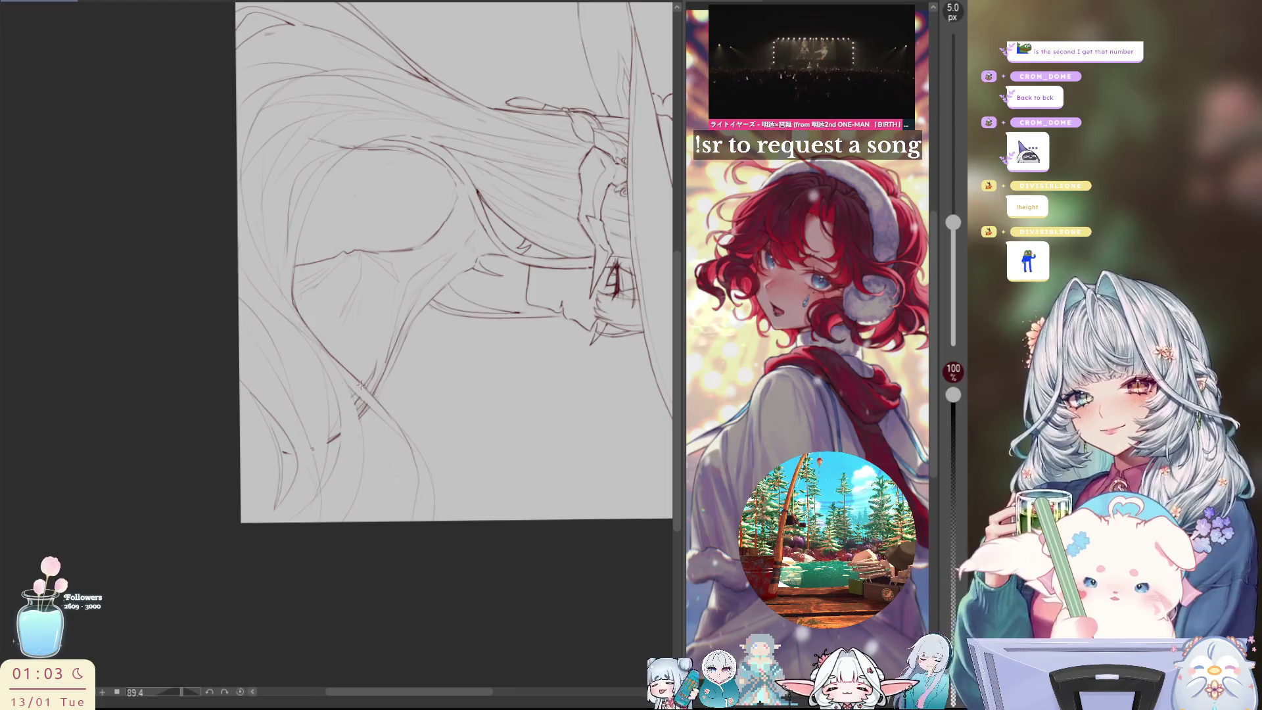
{"action": "key", "text": "h"}
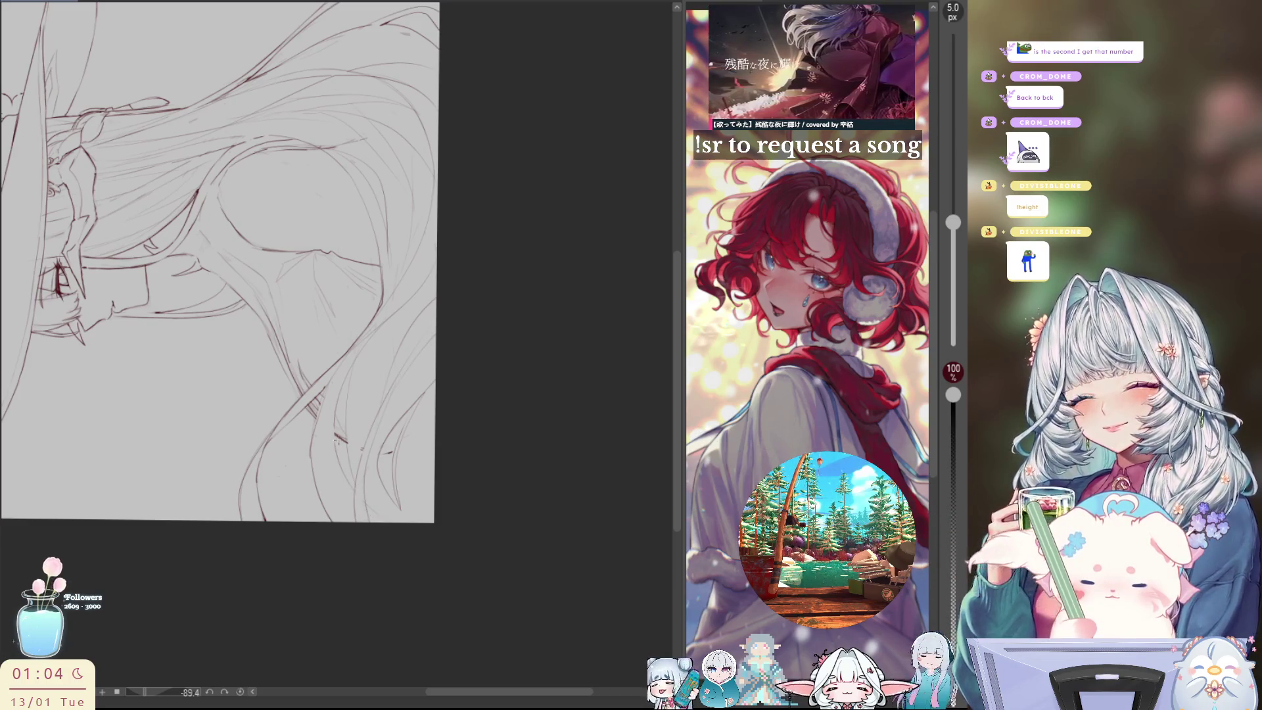
{"action": "scroll", "coordinate": [217, 263], "scroll_direction": "down", "scroll_amount": 3}
Draw two long downward strands in the flowing hair, then mirror the view and reset rotation to 0°
{"action": "scroll", "coordinate": [280, 208], "scroll_direction": "down", "scroll_amount": 1}
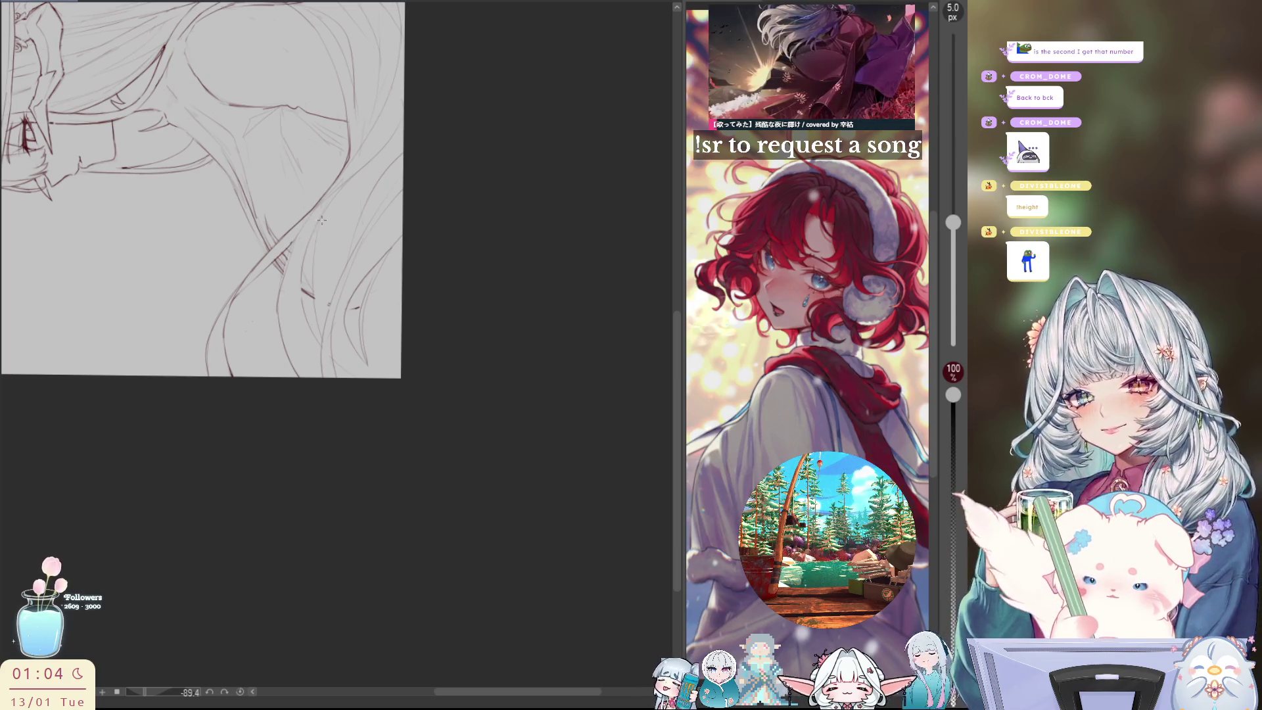
{"action": "left_click_drag", "start_coordinate": [320, 216], "coordinate": [320, 342]}
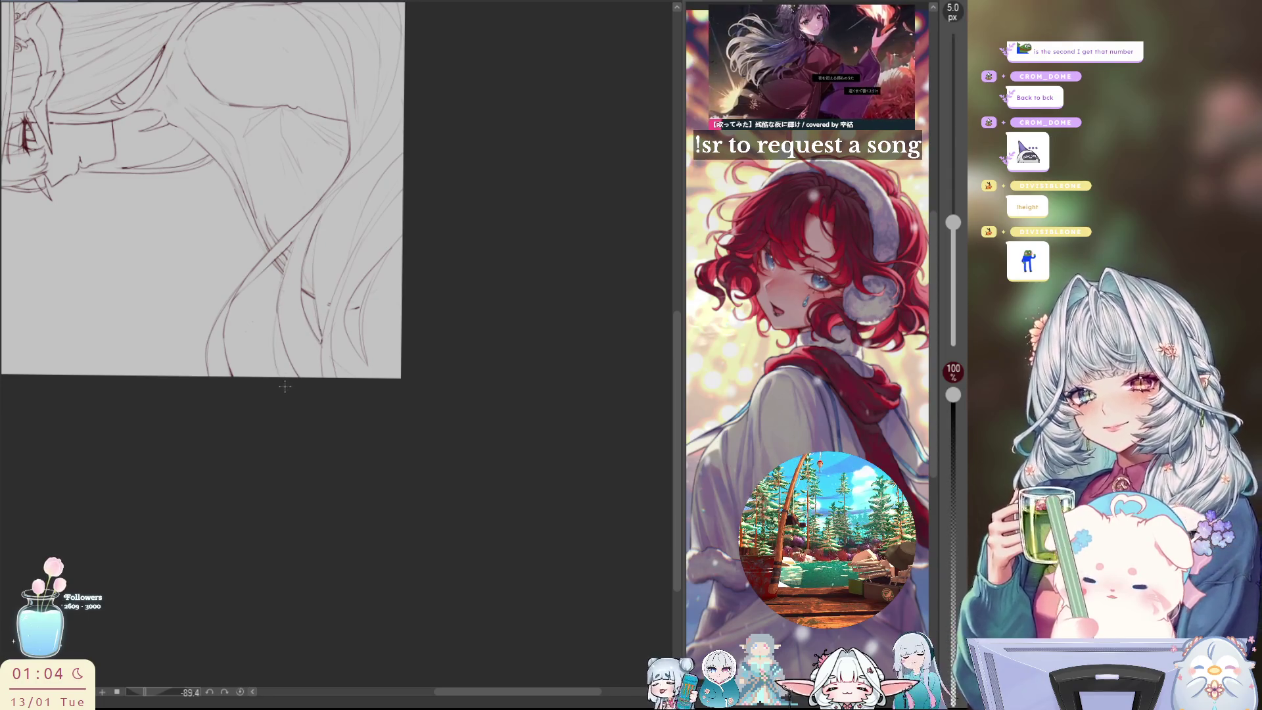
{"action": "left_click_drag", "start_coordinate": [279, 300], "coordinate": [281, 361]}
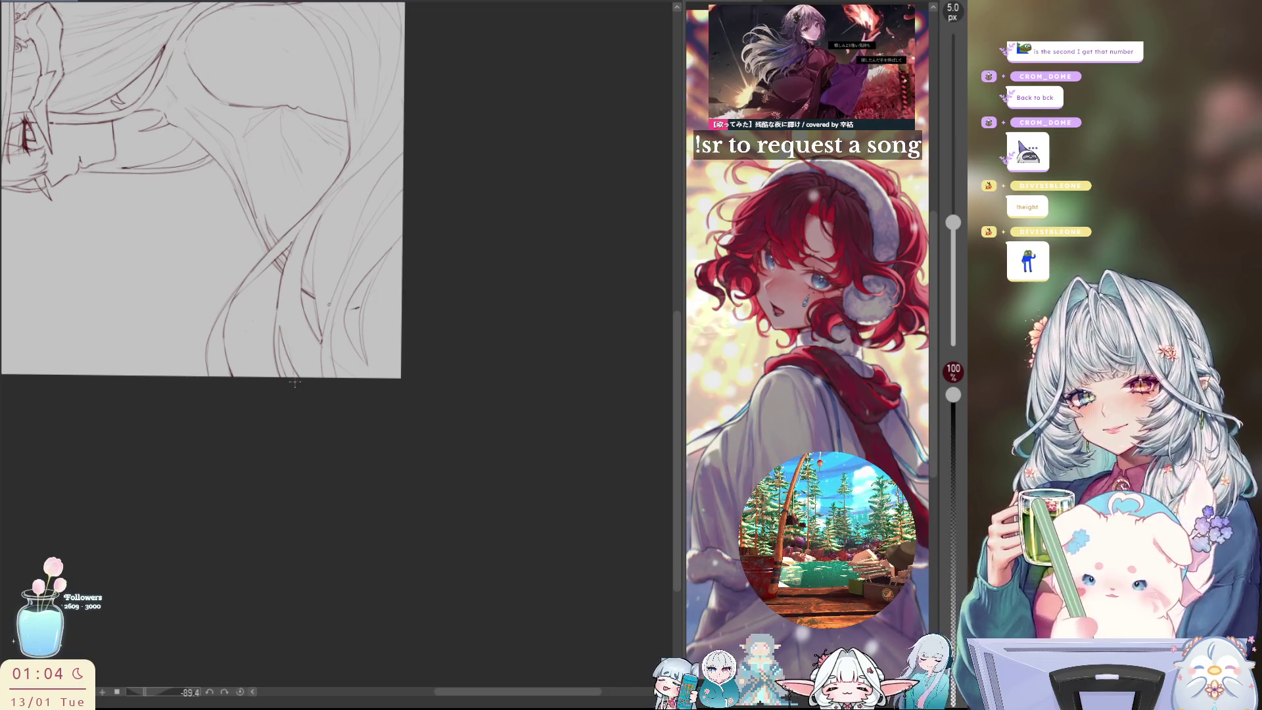
{"action": "scroll", "coordinate": [329, 407], "scroll_direction": "up", "scroll_amount": 1}
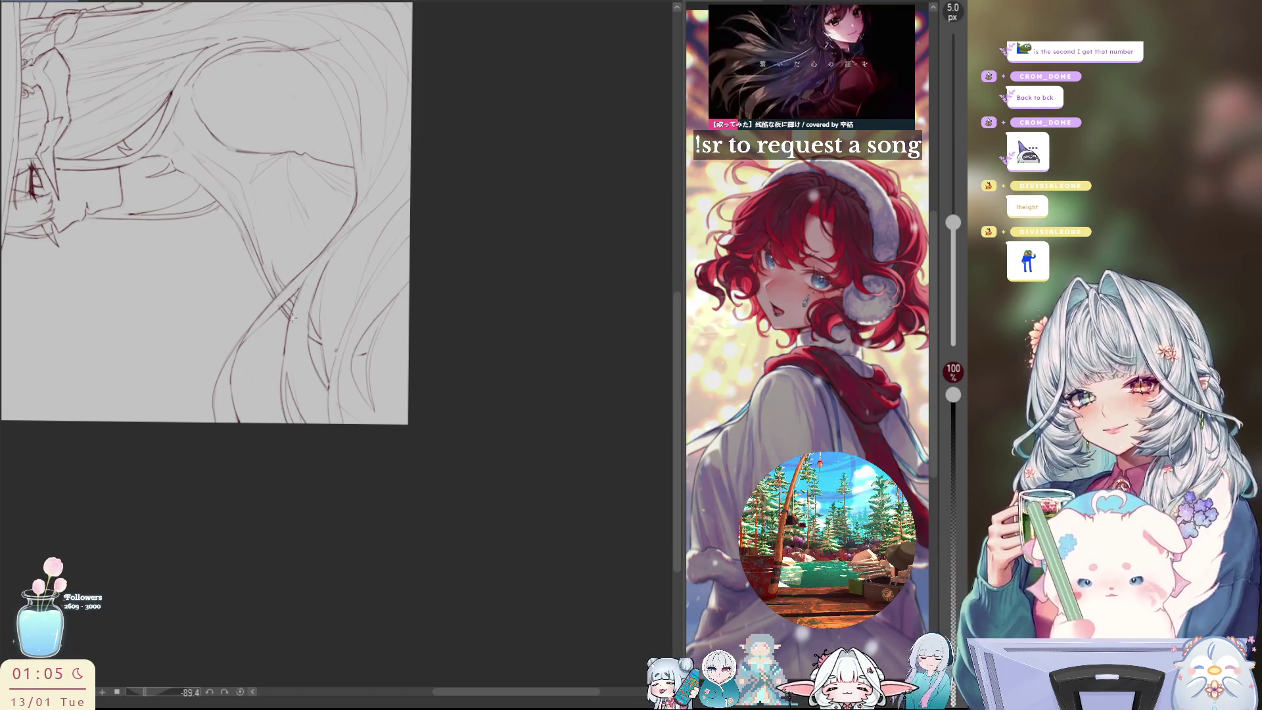
{"action": "key", "text": "h"}
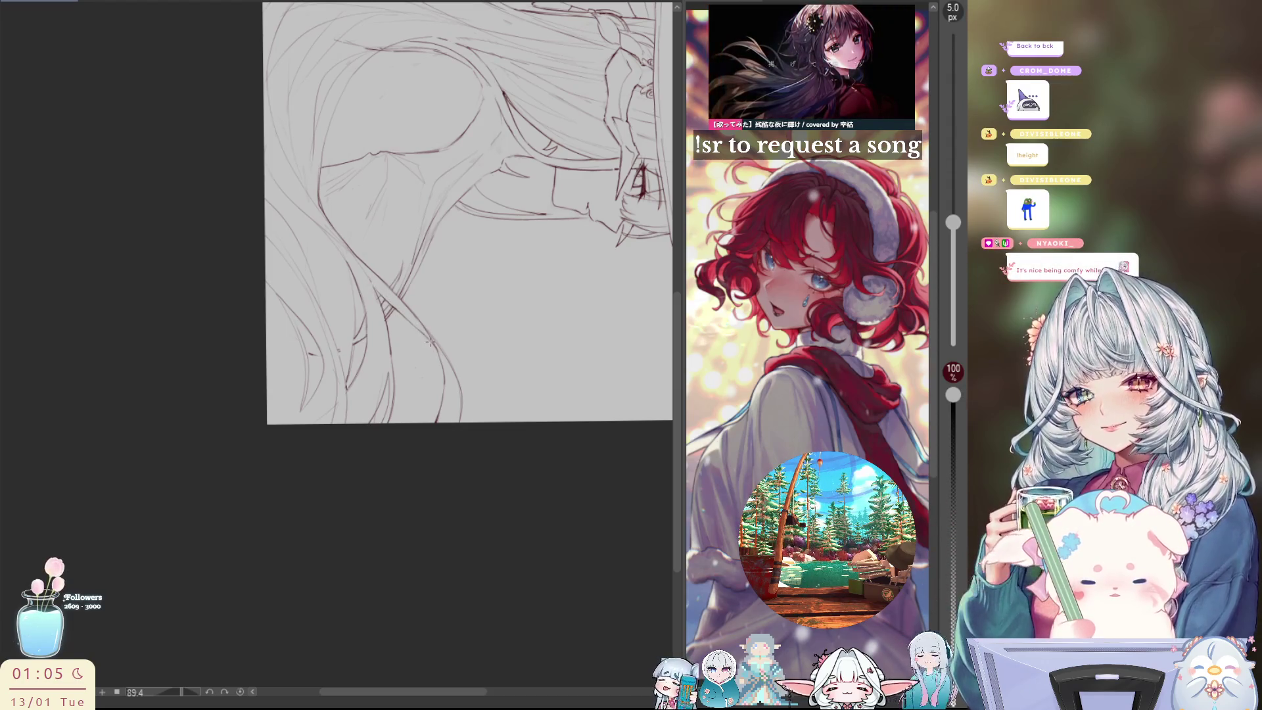
{"action": "key", "text": "ctrl+at"}
{"action": "scroll", "coordinate": [562, 526], "scroll_direction": "right", "scroll_amount": 5}
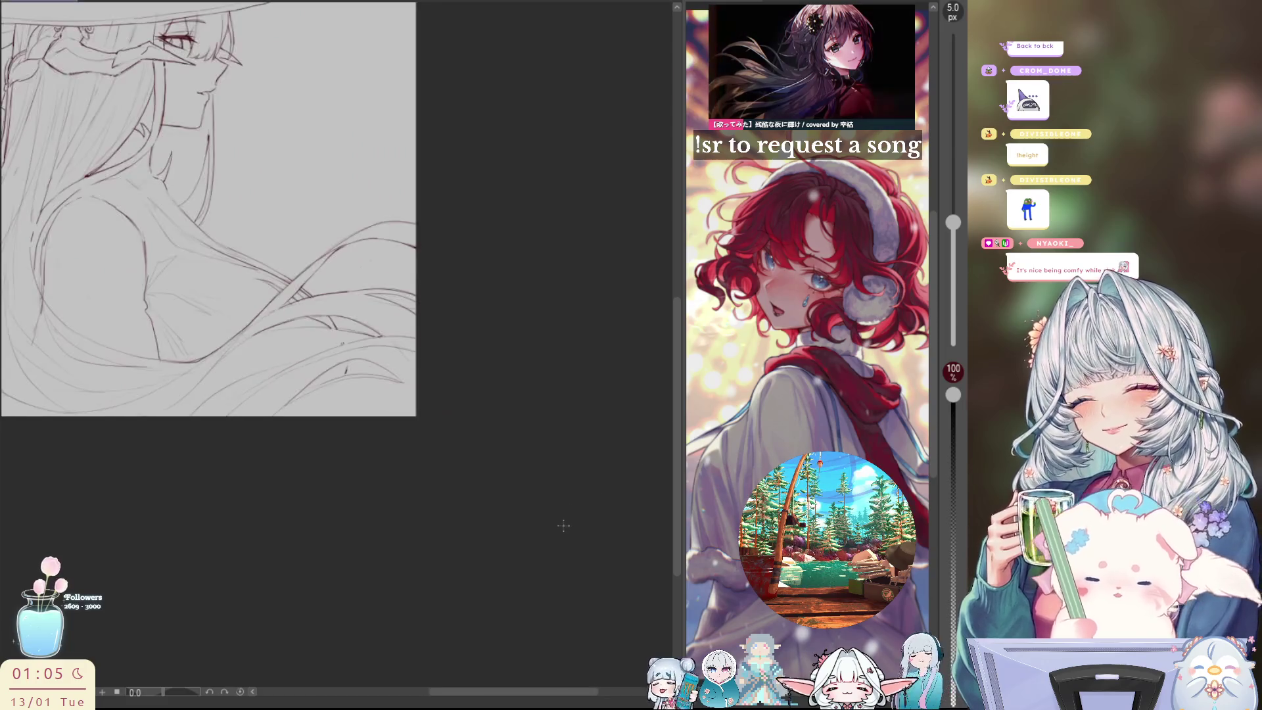
Flip the view horizontally three times to check the face, then tilt the canvas to -44.5°
{"action": "scroll", "coordinate": [643, 607], "scroll_direction": "up", "scroll_amount": 1}
{"action": "key", "text": "h"}
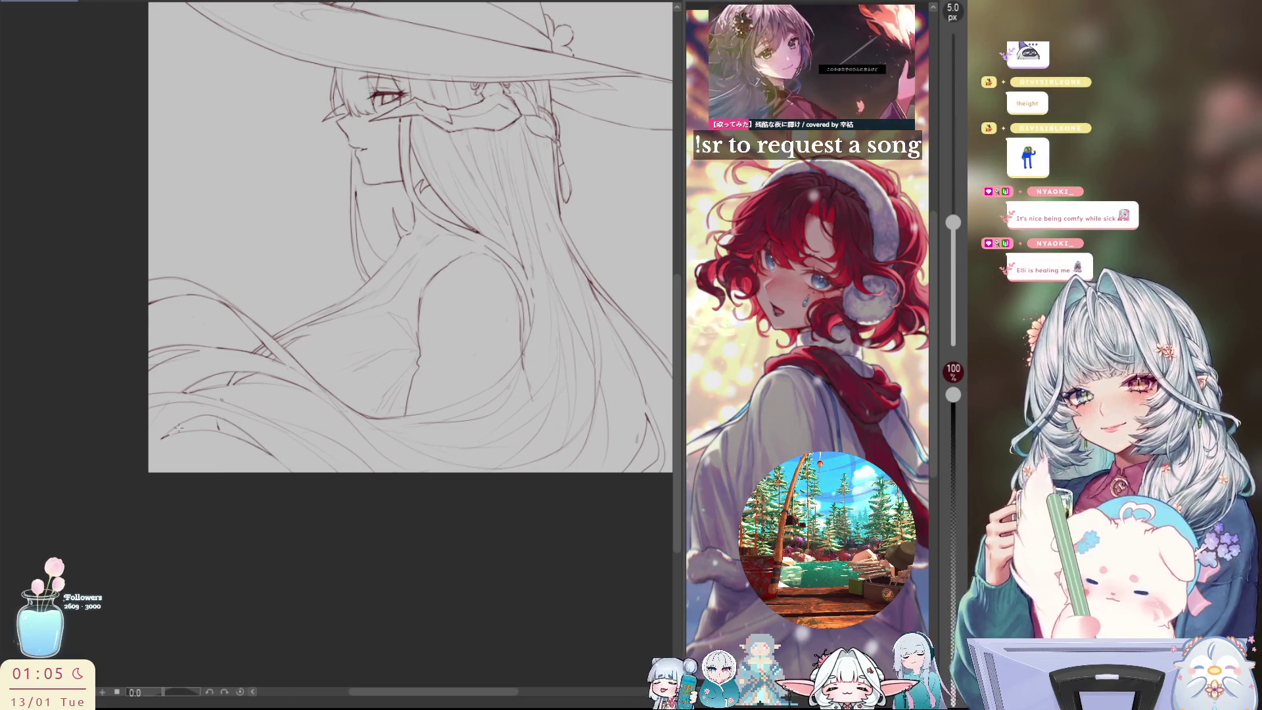
{"action": "key", "text": "h"}
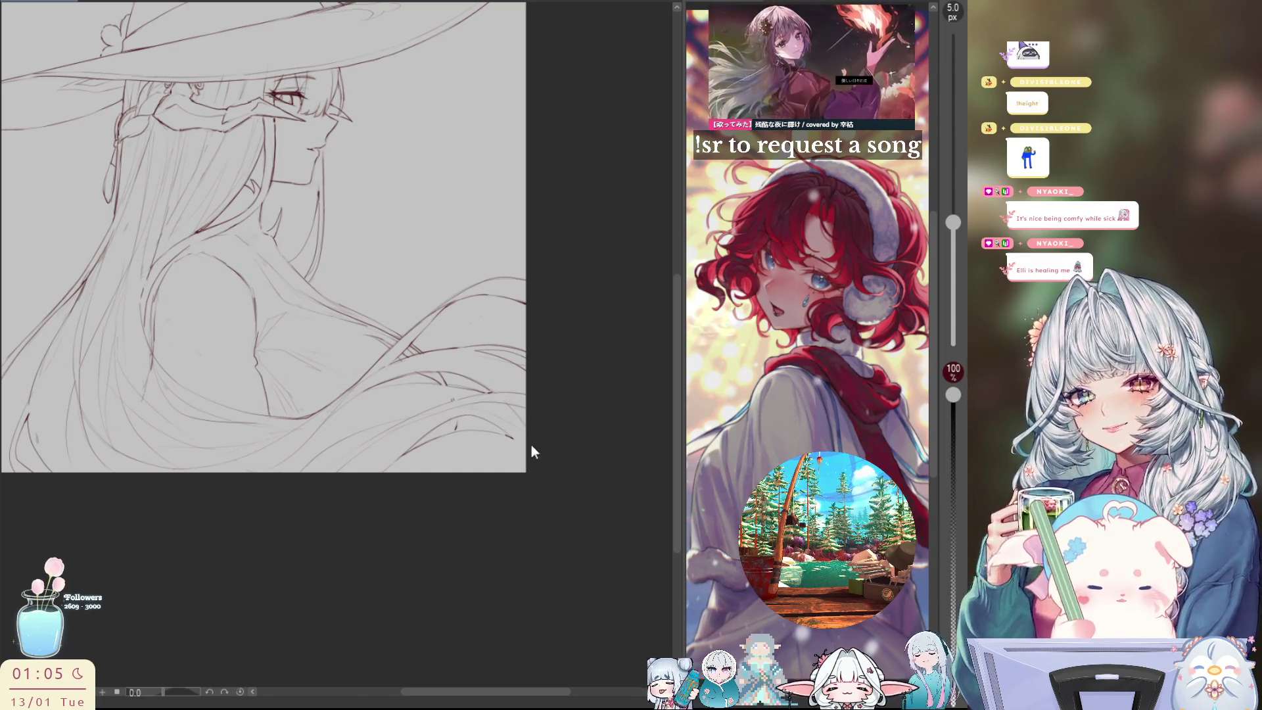
{"action": "key", "text": "h"}
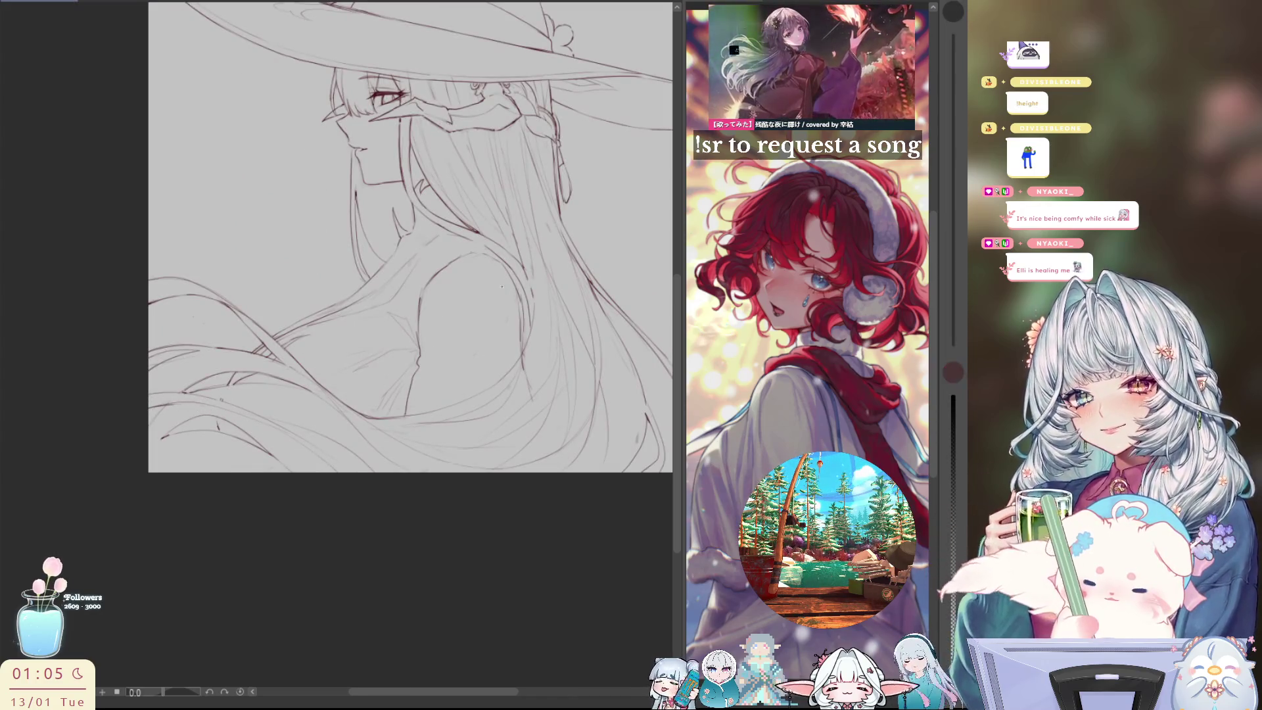
{"action": "left_click_drag", "start_coordinate": [207, 409], "coordinate": [256, 511]}
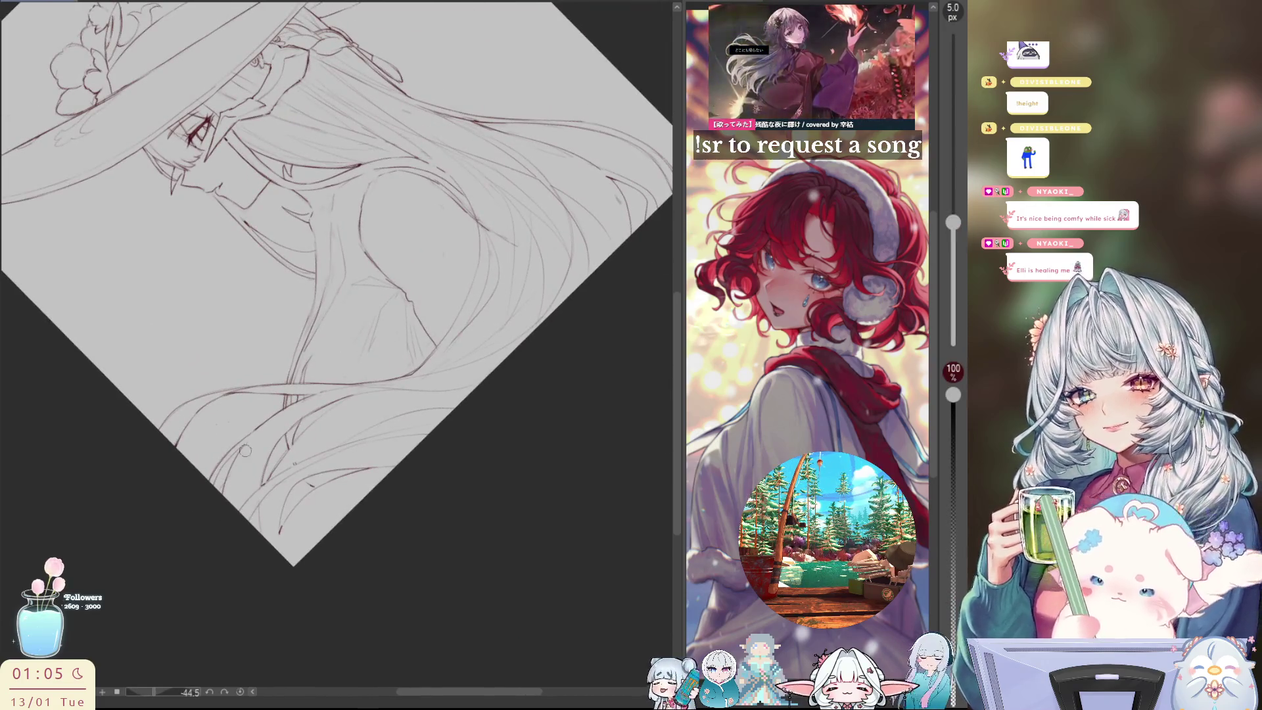
Tilt the canvas to about 69°, reposition it, check it mirrored, then reset rotation to level
{"action": "left_click_drag", "start_coordinate": [526, 428], "coordinate": [507, 277]}
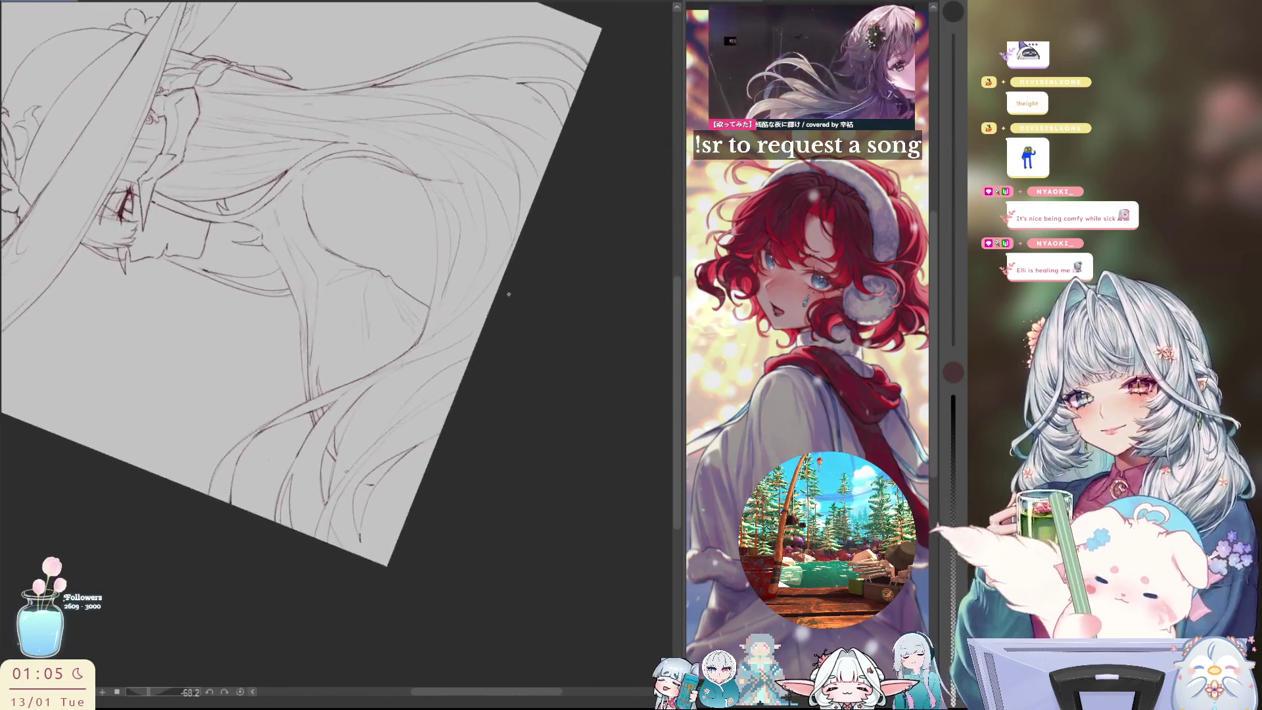
{"action": "left_click_drag", "start_coordinate": [328, 296], "coordinate": [332, 300]}
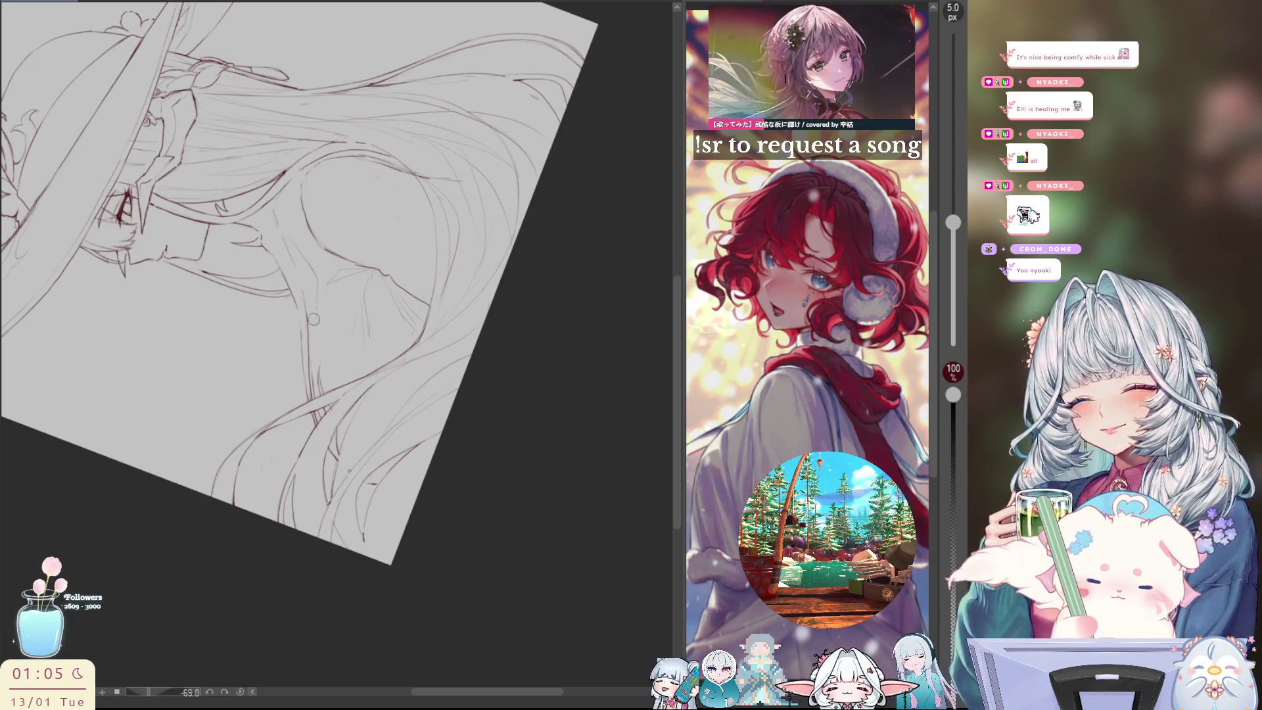
{"action": "left_click_drag", "start_coordinate": [389, 299], "coordinate": [364, 408]}
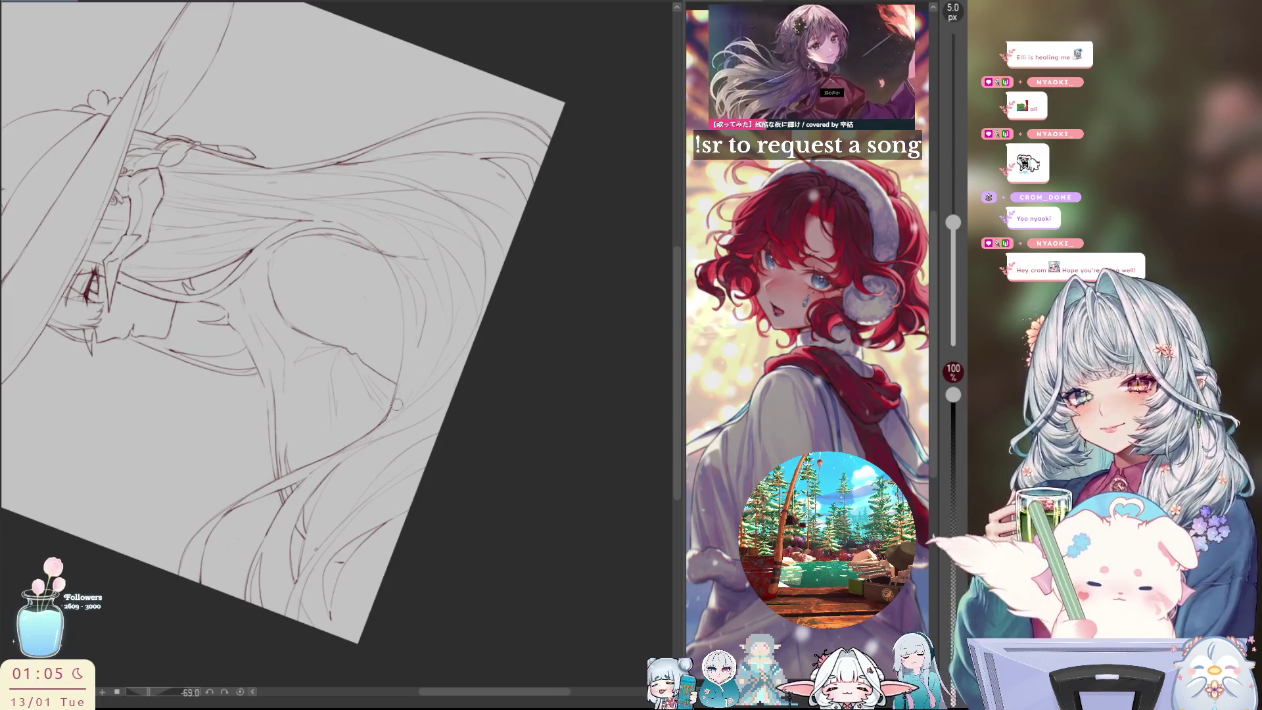
{"action": "key", "text": "h"}
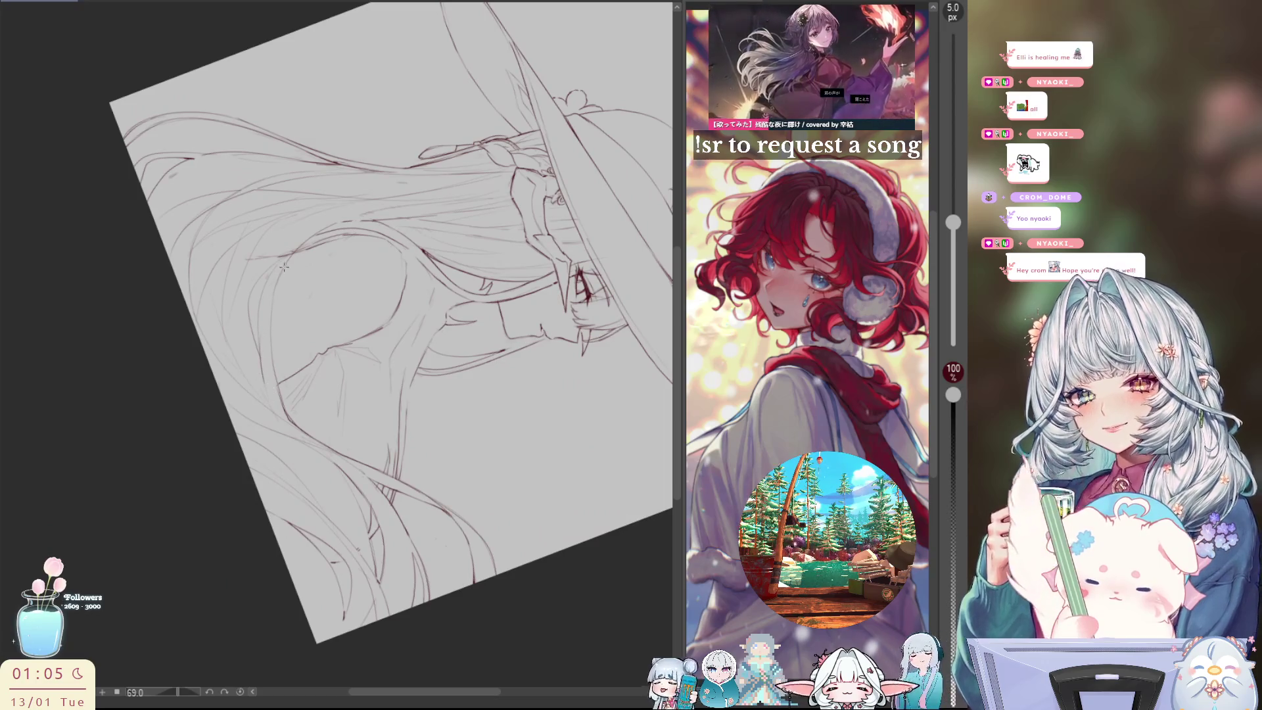
{"action": "key", "text": "ctrl+0"}
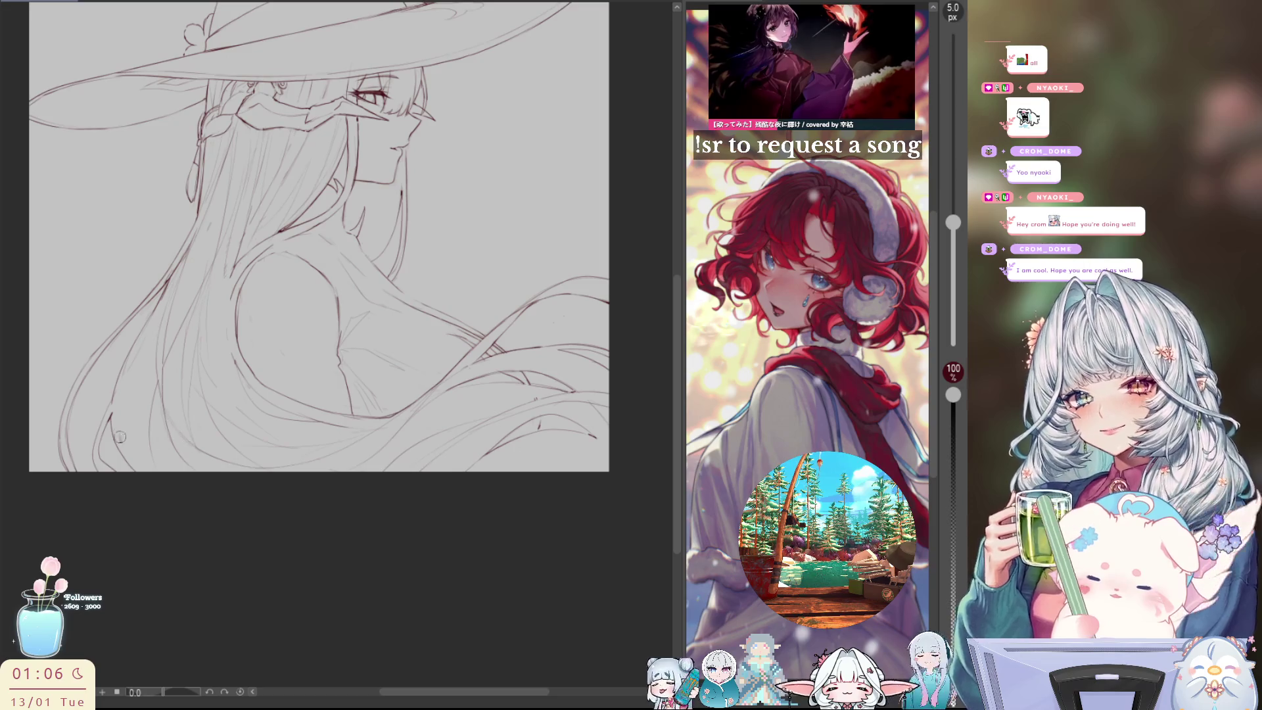
{"action": "left_click_drag", "start_coordinate": [278, 273], "coordinate": [270, 326]}
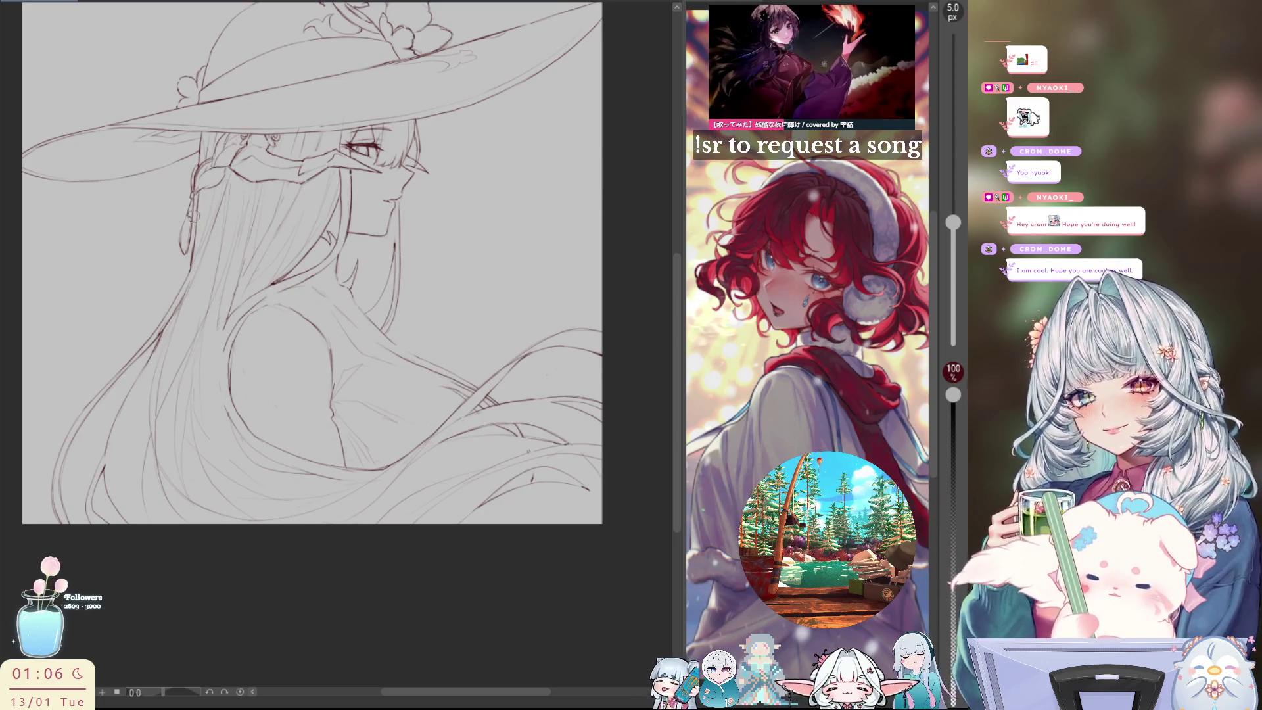
{"action": "key", "text": "h"}
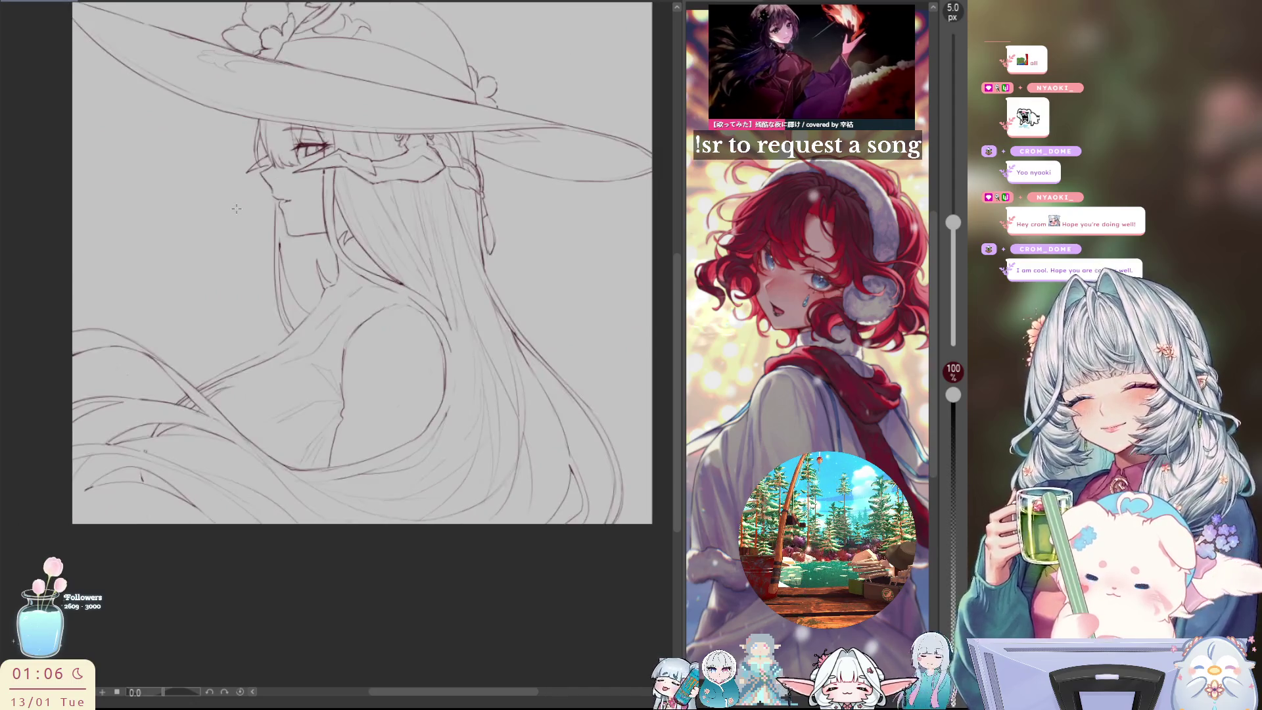
{"action": "key", "text": "ctrl+plus"}
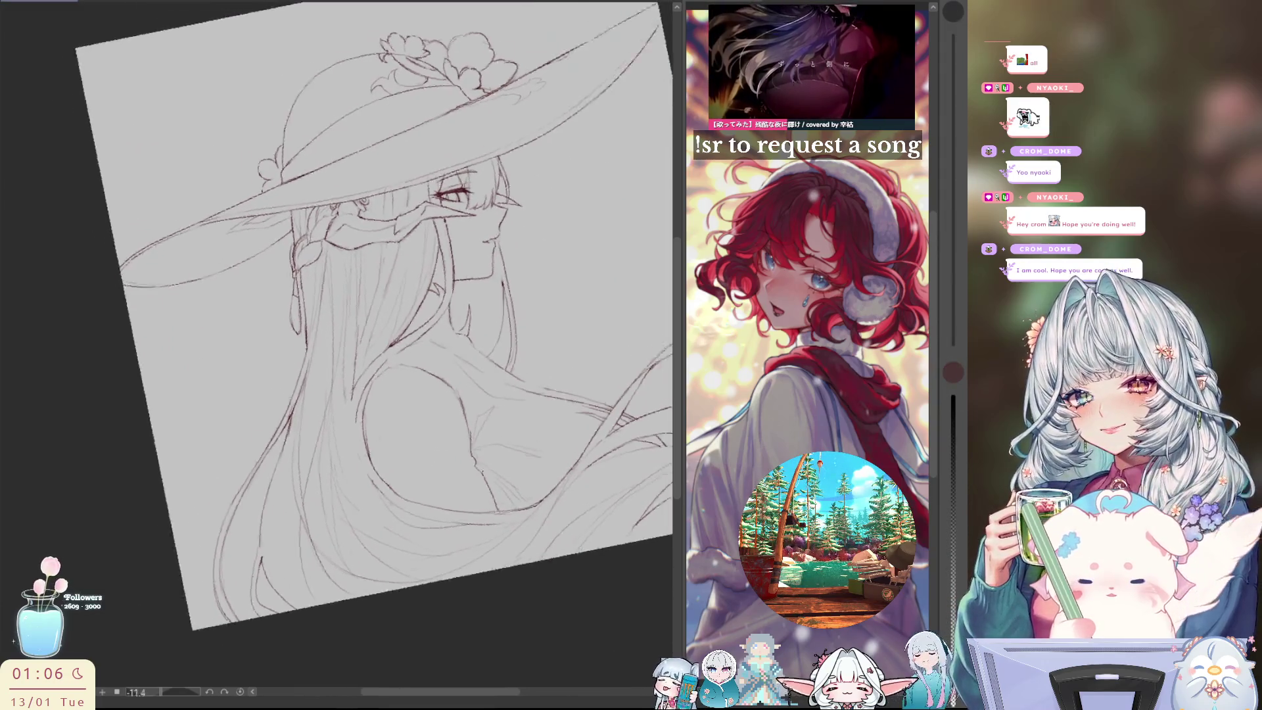
{"action": "left_click_drag", "start_coordinate": [471, 469], "coordinate": [407, 403]}
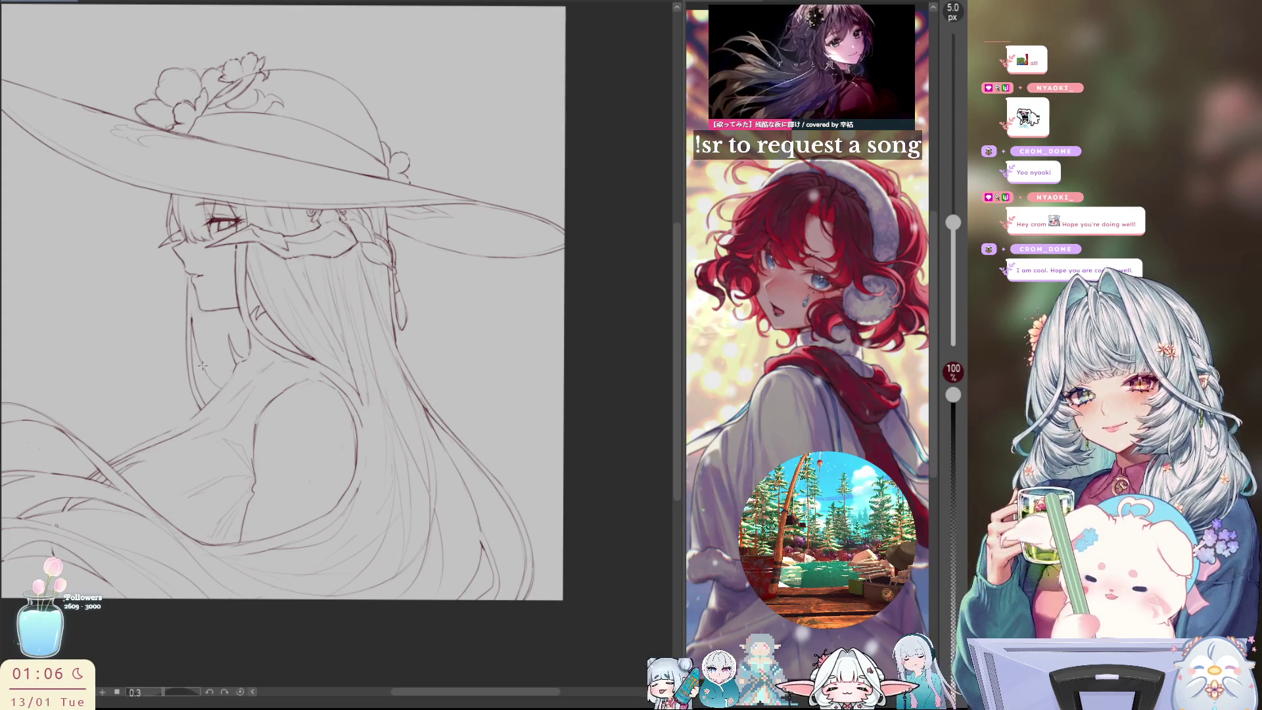
{"action": "key", "text": "h"}
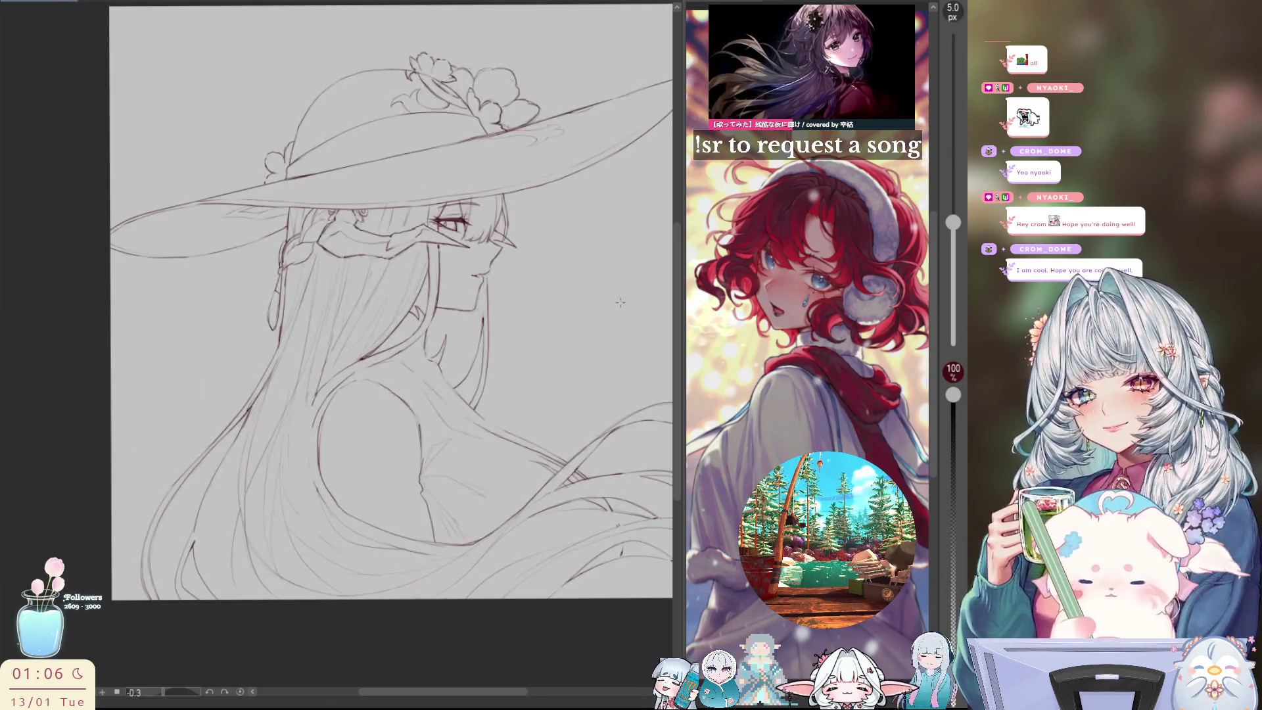
Return the sketch view to its unmirrored orientation
{"action": "key", "text": "h"}
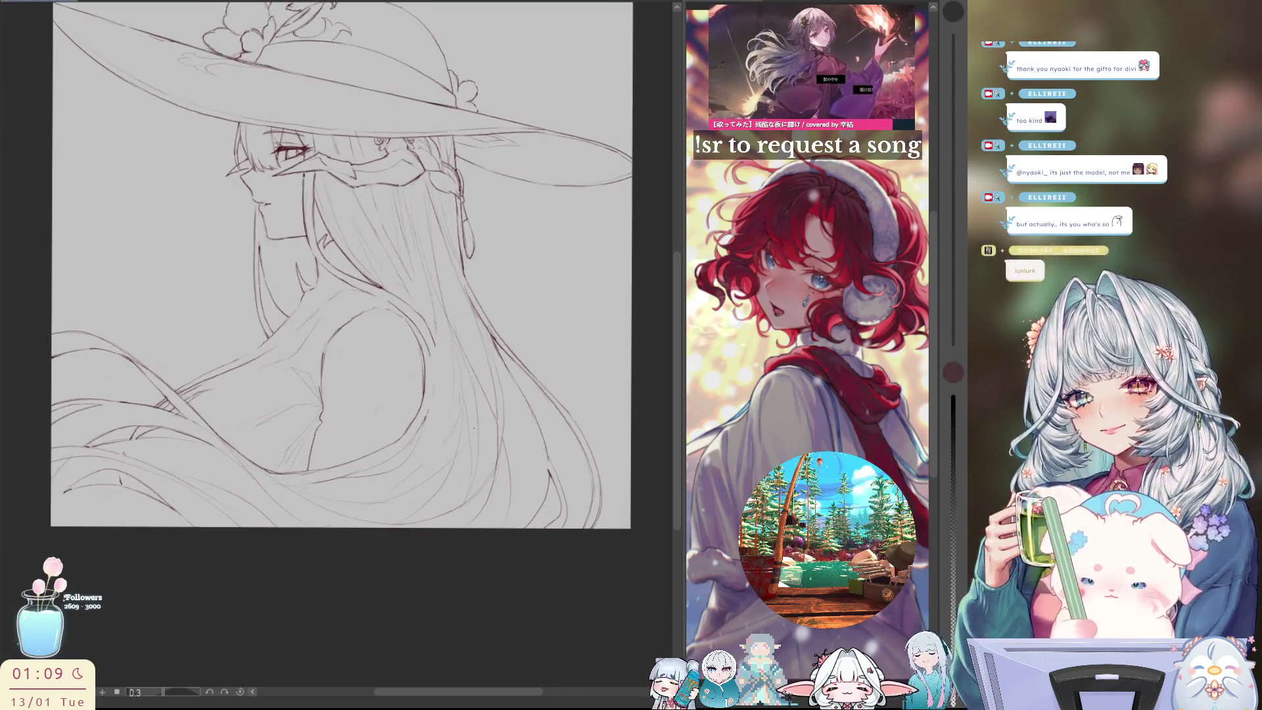
Tilt the canvas for easier strokes around the eye, then turn it back upright
{"action": "mouse_move", "coordinate": [355, 569]}
{"action": "left_mouse_down"}
{"action": "mouse_move", "coordinate": [458, 193]}
{"action": "mouse_move", "coordinate": [320, 432]}
{"action": "left_mouse_up"}
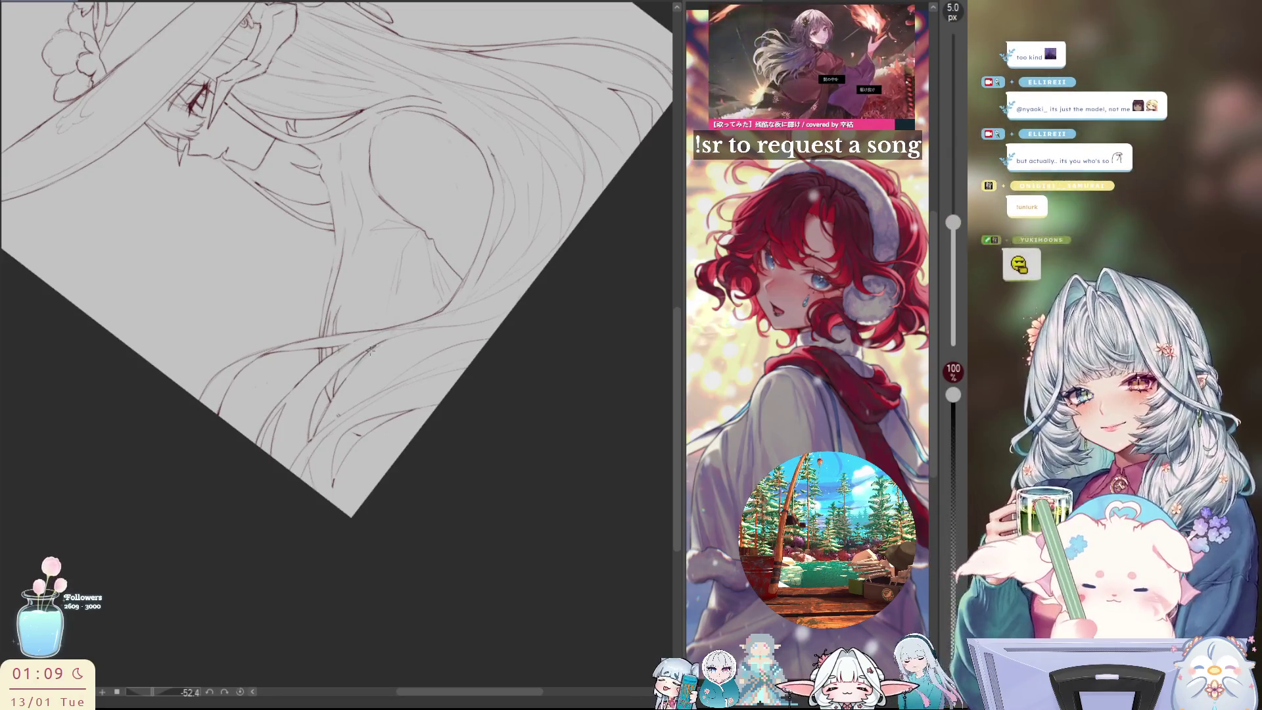
{"action": "mouse_move", "coordinate": [378, 347]}
{"action": "left_mouse_down"}
{"action": "mouse_move", "coordinate": [515, 442]}
{"action": "mouse_move", "coordinate": [473, 507]}
{"action": "left_mouse_up"}
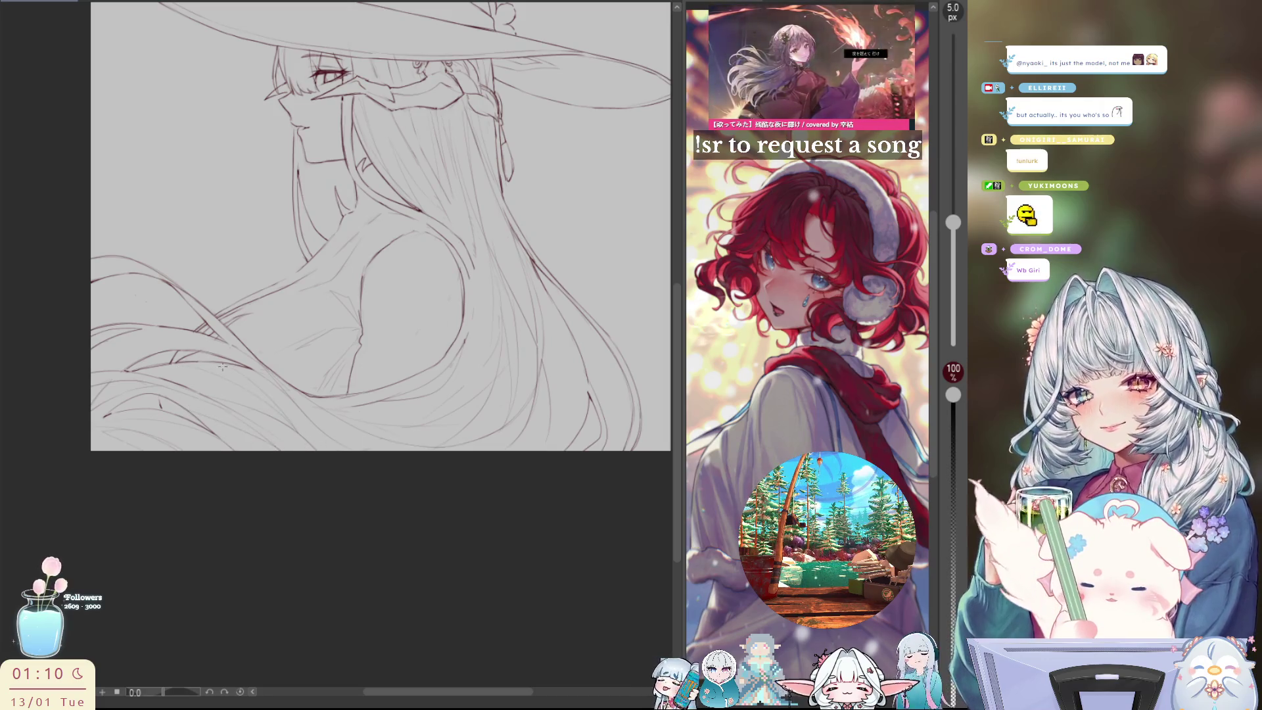
Mirror the sketch to check the face, flip it back, and pan to frame the figure
{"action": "key", "text": "h"}
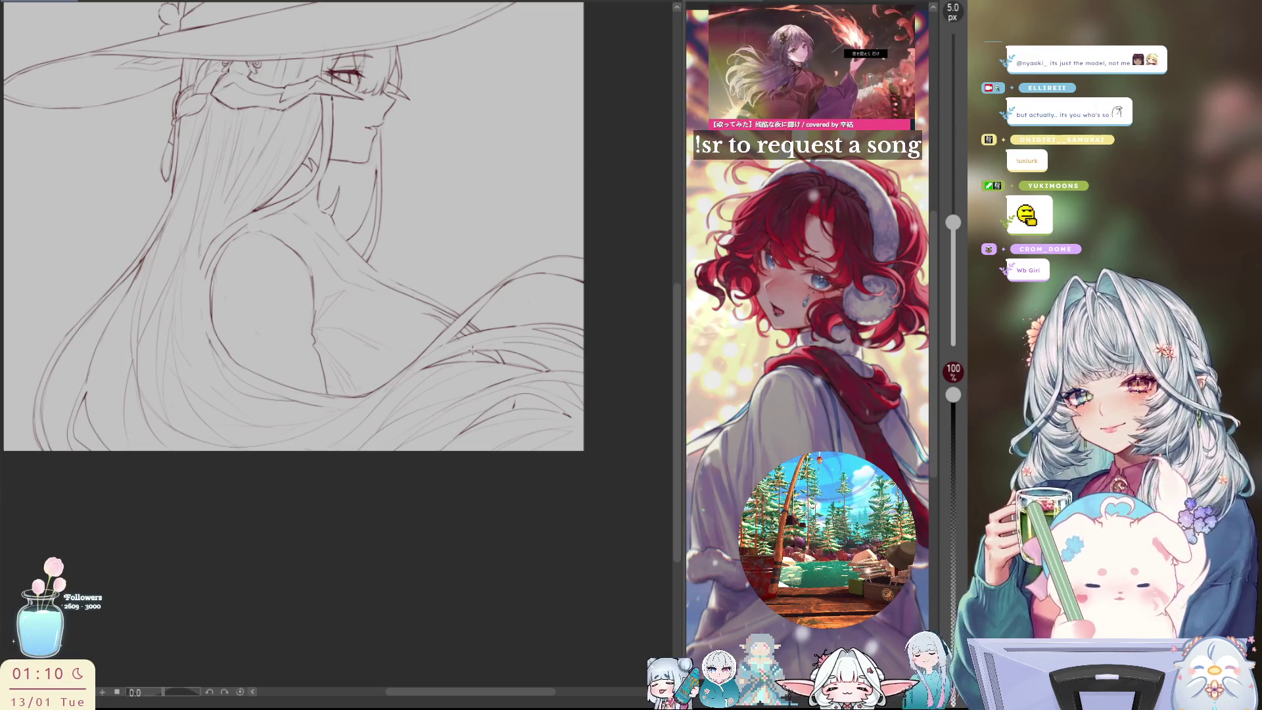
{"action": "key", "text": "h"}
{"action": "left_click_drag", "start_coordinate": [425, 473], "coordinate": [352, 487]}
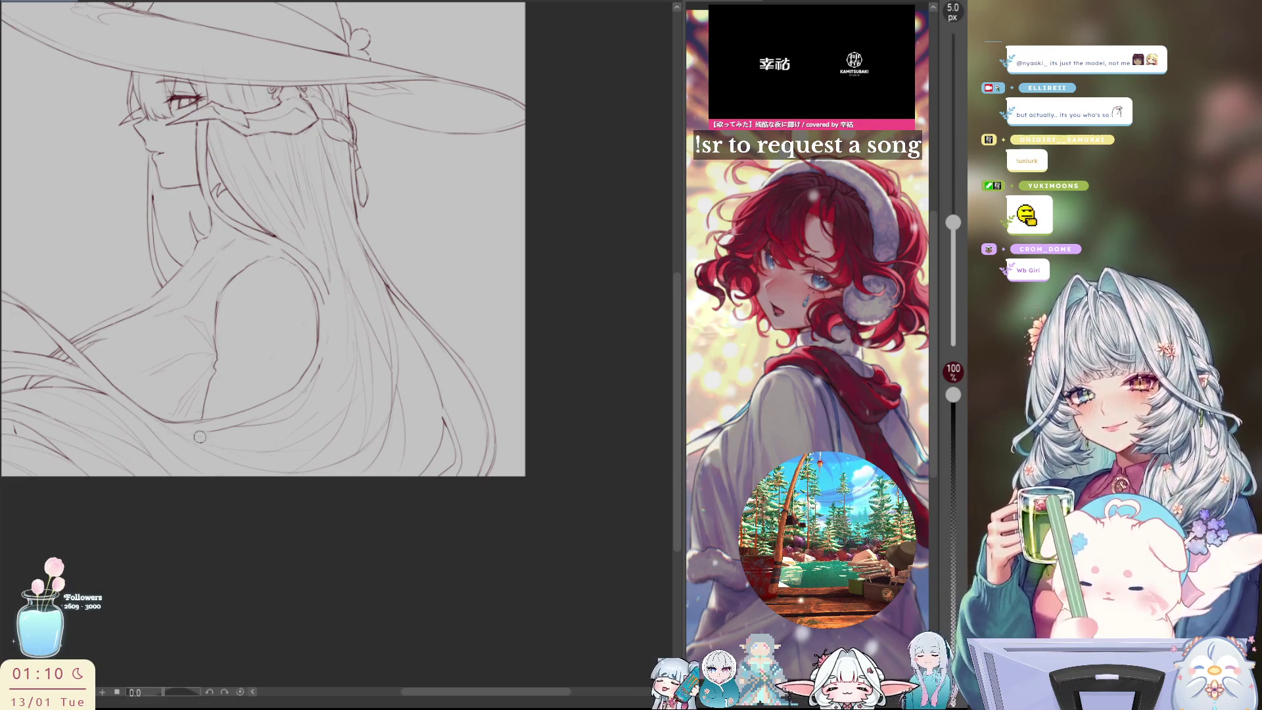
Flip the view back to its original facing and zoom toward the shoulder area
{"action": "key", "text": "h"}
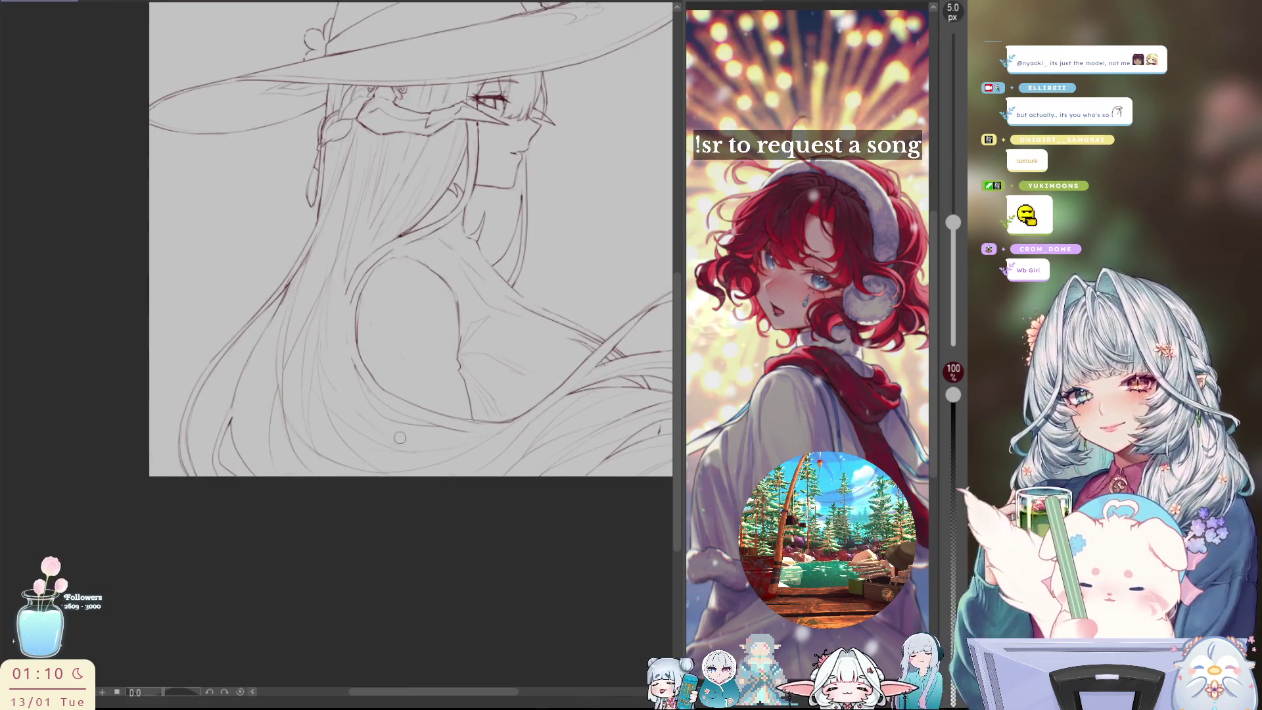
{"action": "scroll", "coordinate": [401, 439], "scroll_direction": "down", "scroll_amount": 3}
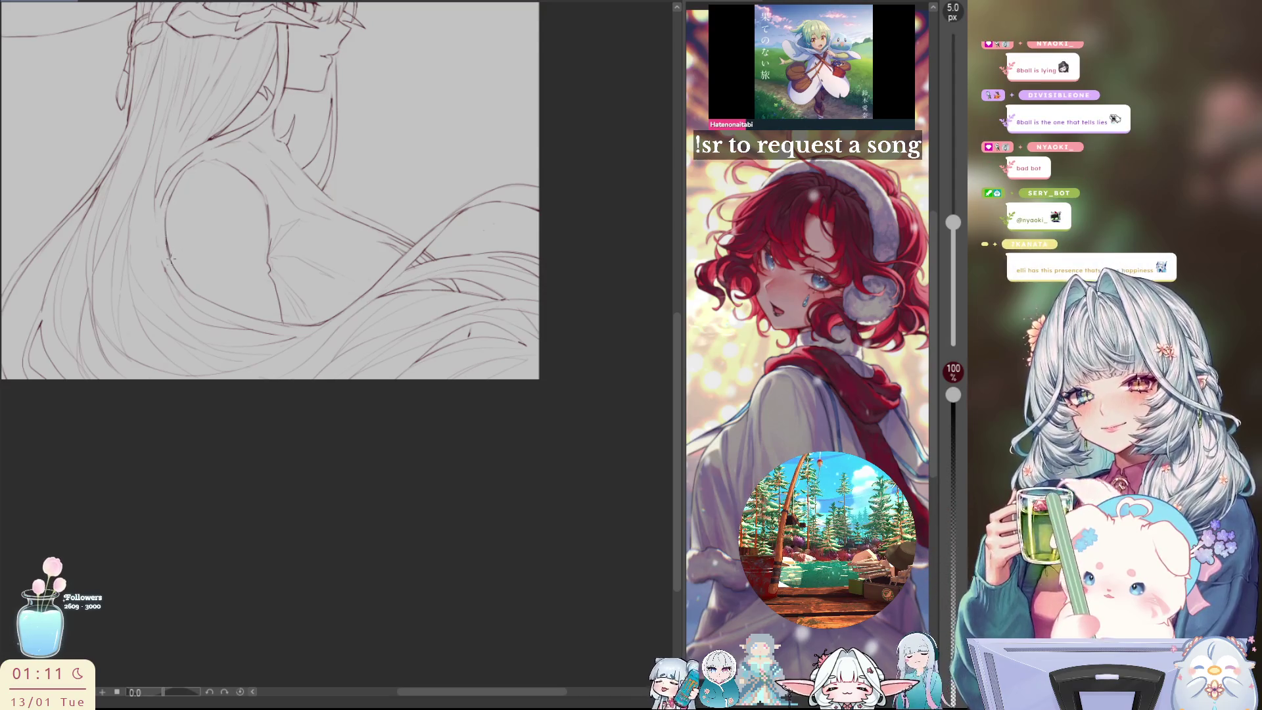
Mirror the sketch horizontally to check proportions, then fit the whole drawing in the window
{"action": "key", "text": "h"}
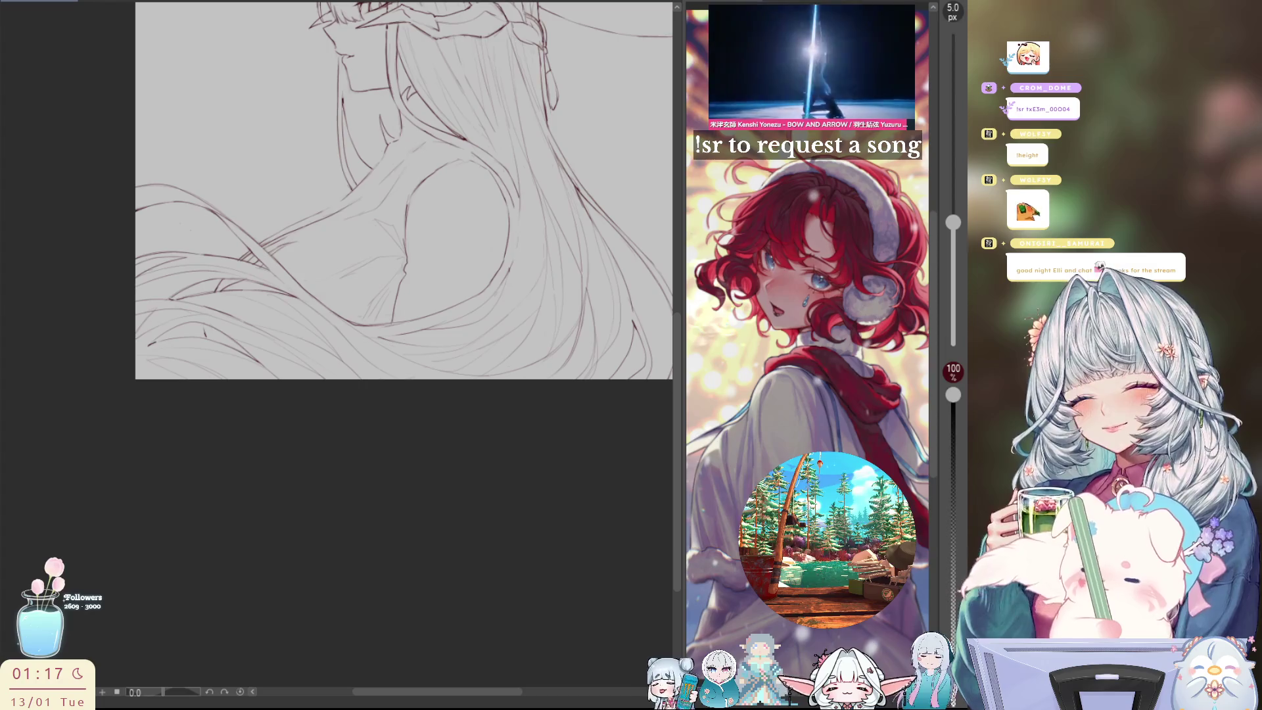
{"action": "key", "text": "ctrl+0"}
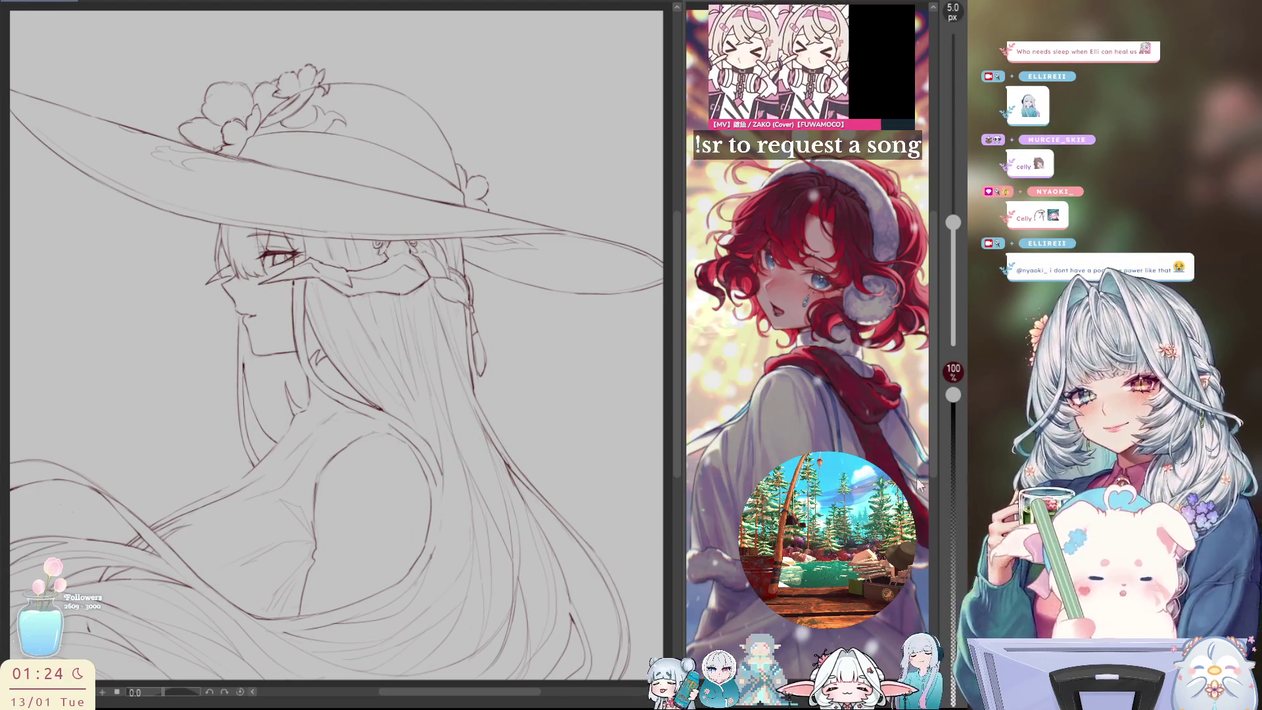
{"action": "left_click_drag", "start_coordinate": [442, 450], "coordinate": [453, 387]}
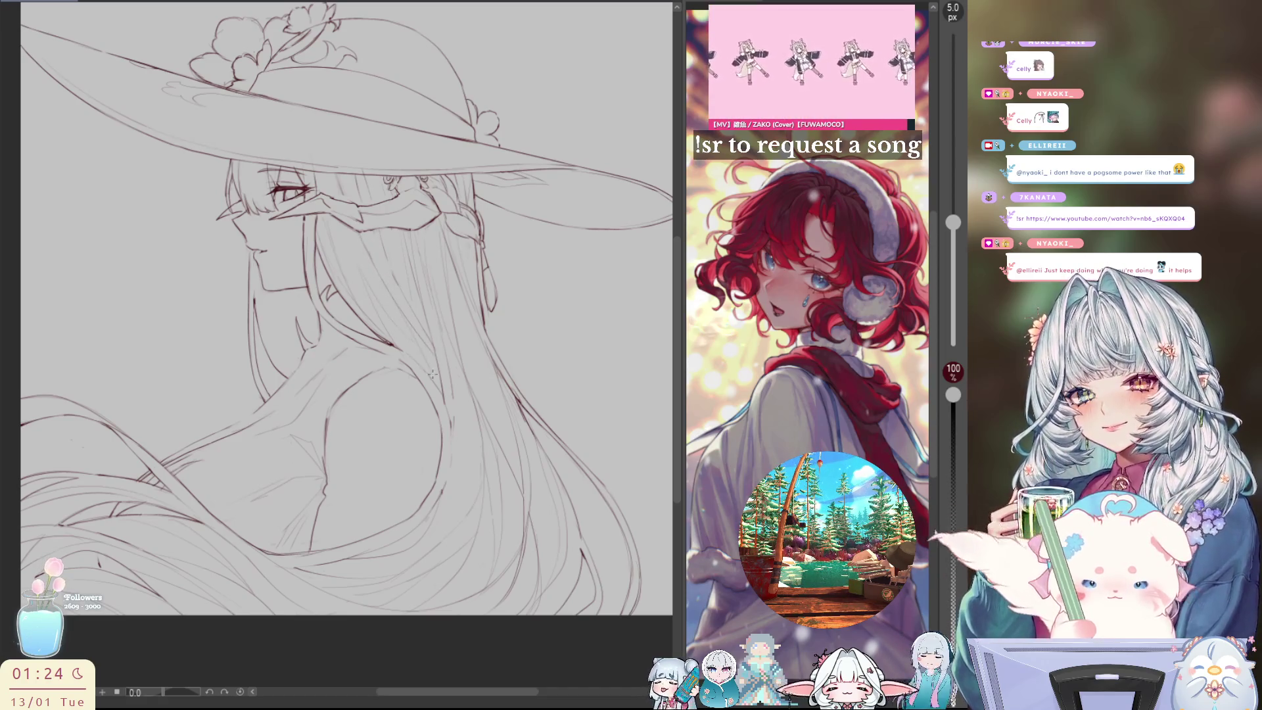
{"action": "key", "text": "h"}
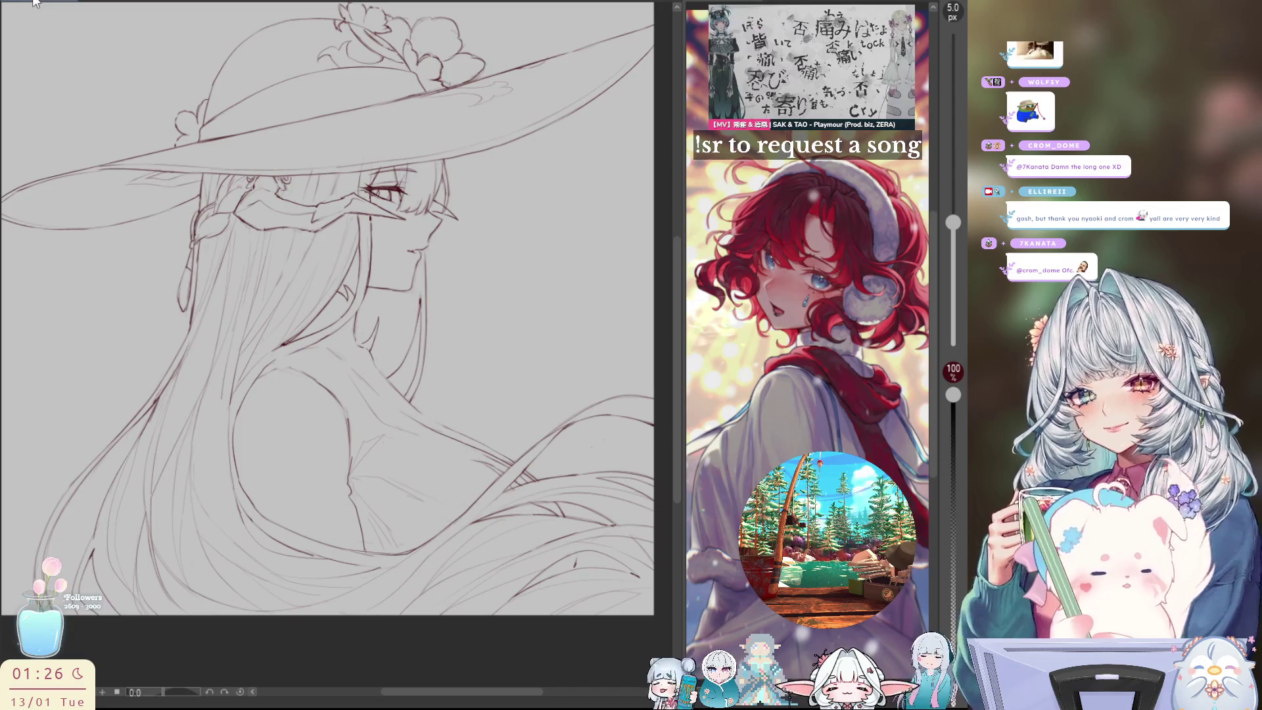
Nudge the mirrored drawing slightly up and to the left in the view
{"action": "left_click_drag", "start_coordinate": [521, 258], "coordinate": [499, 231]}
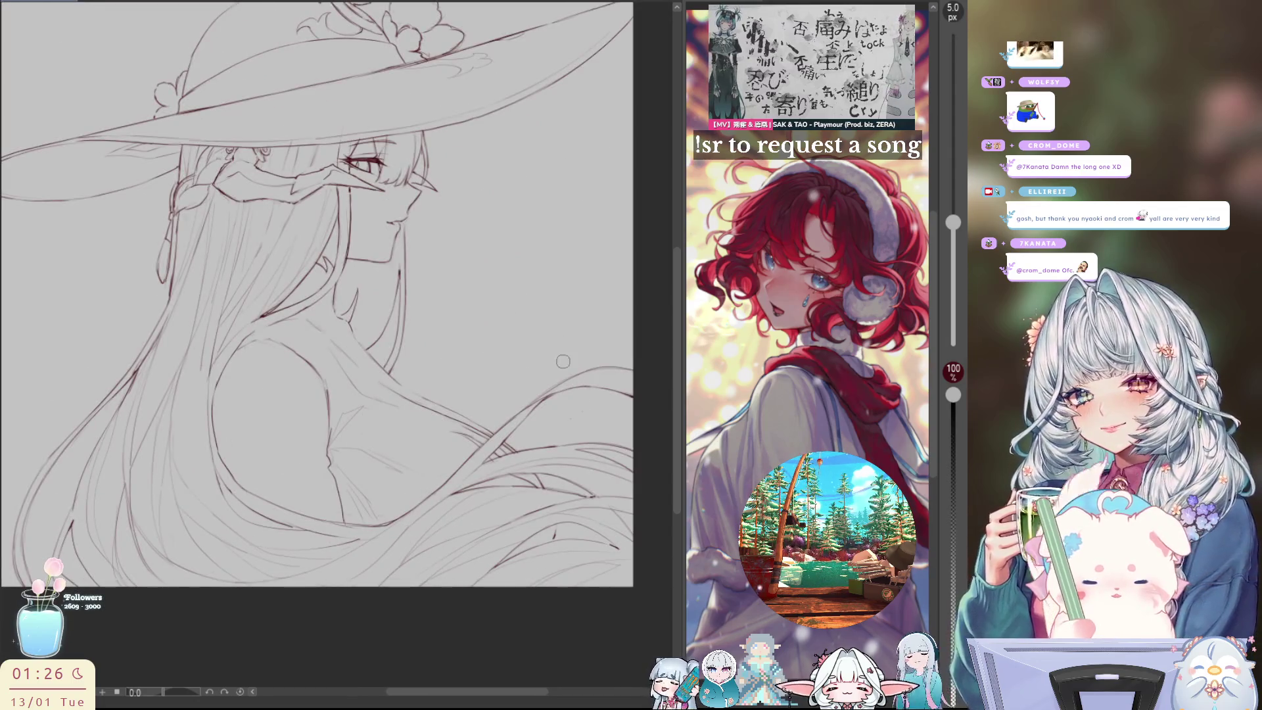
Fit the whole page in view, shift it slightly right, and adjust the zoom
{"action": "key", "text": "ctrl+0"}
{"action": "key", "text": "h"}
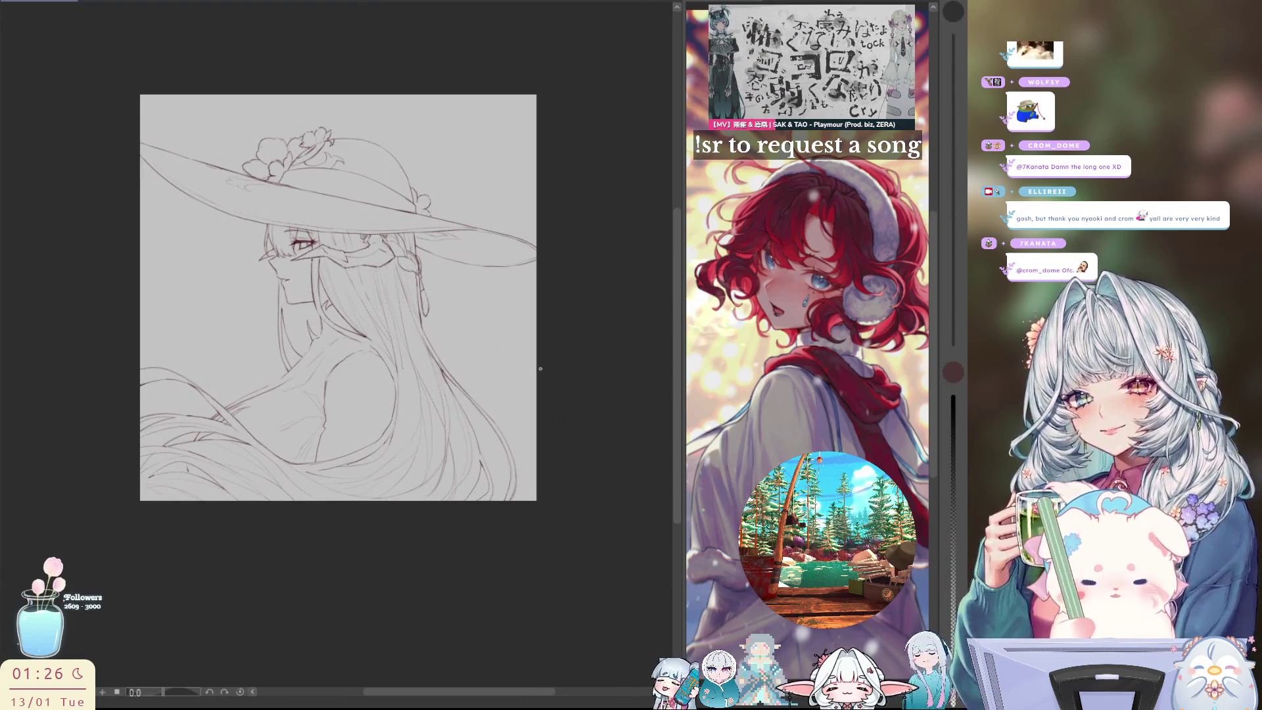
{"action": "left_click_drag", "start_coordinate": [502, 258], "coordinate": [537, 262]}
{"action": "scroll", "coordinate": [479, 342], "scroll_direction": "up", "scroll_amount": 2}
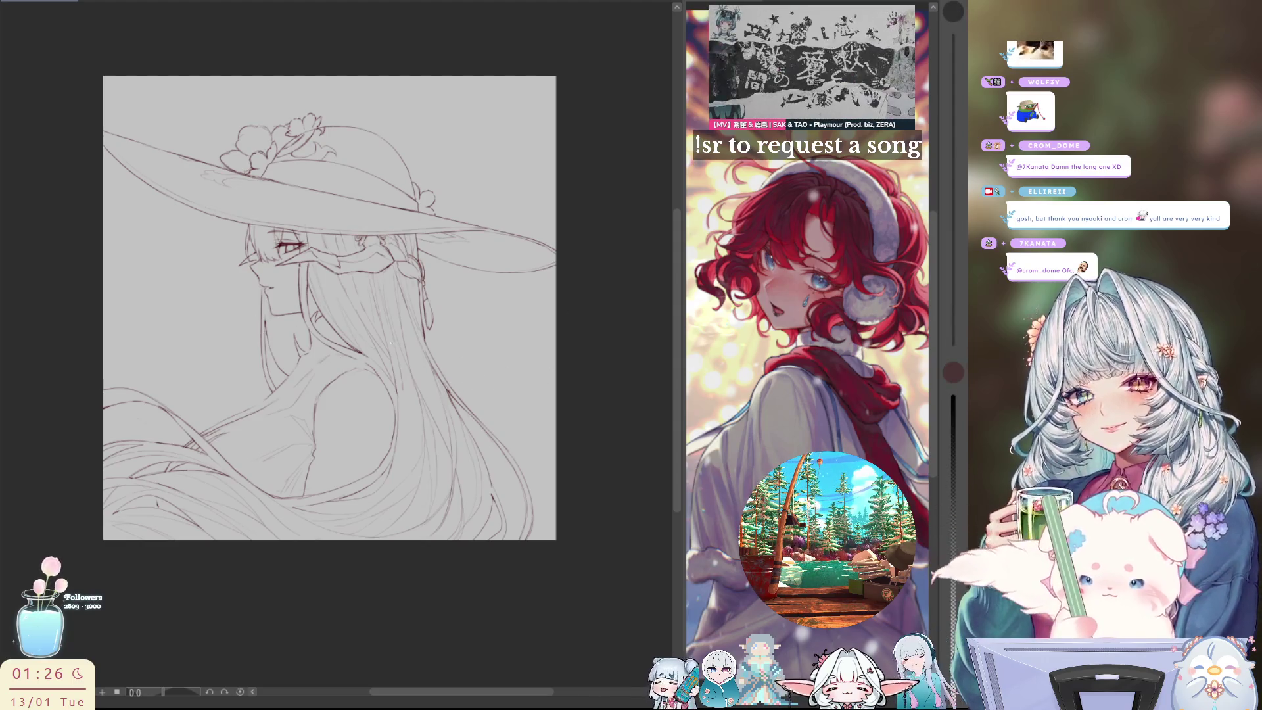
Toggle the horizontal flip repeatedly to compare views, ending with the girl facing right
{"action": "key", "text": "h"}
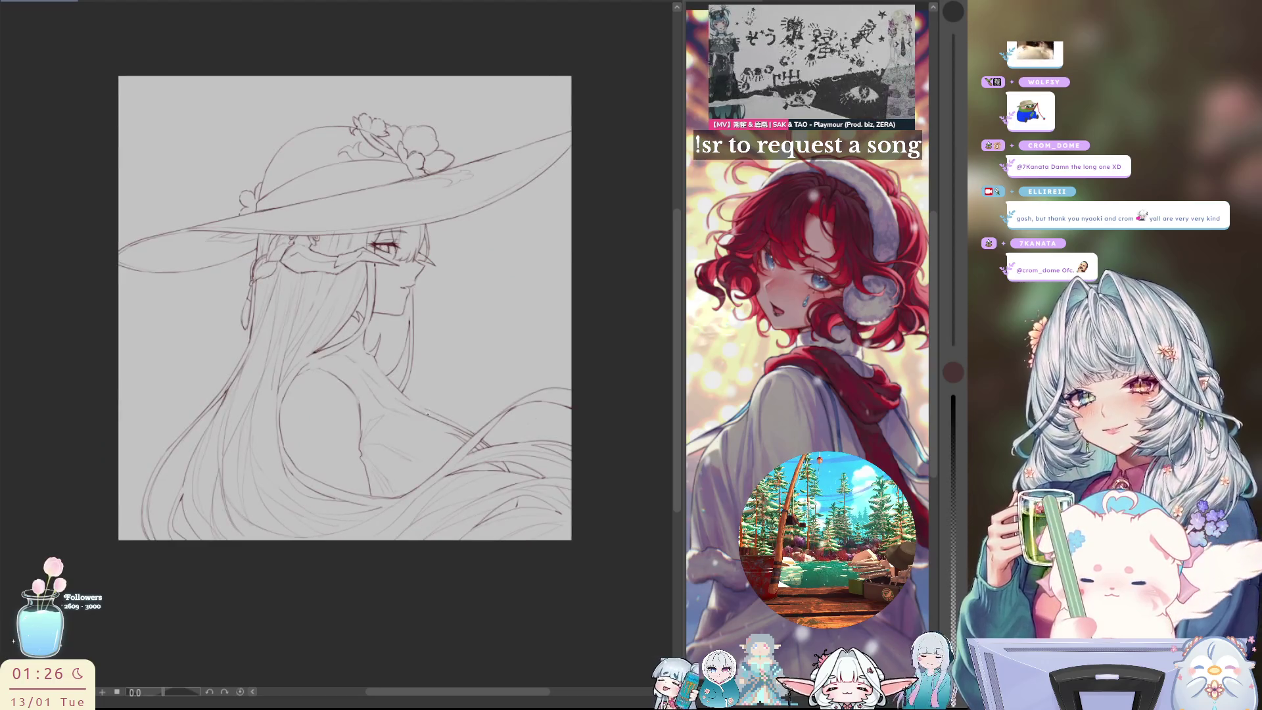
{"action": "key", "text": "h"}
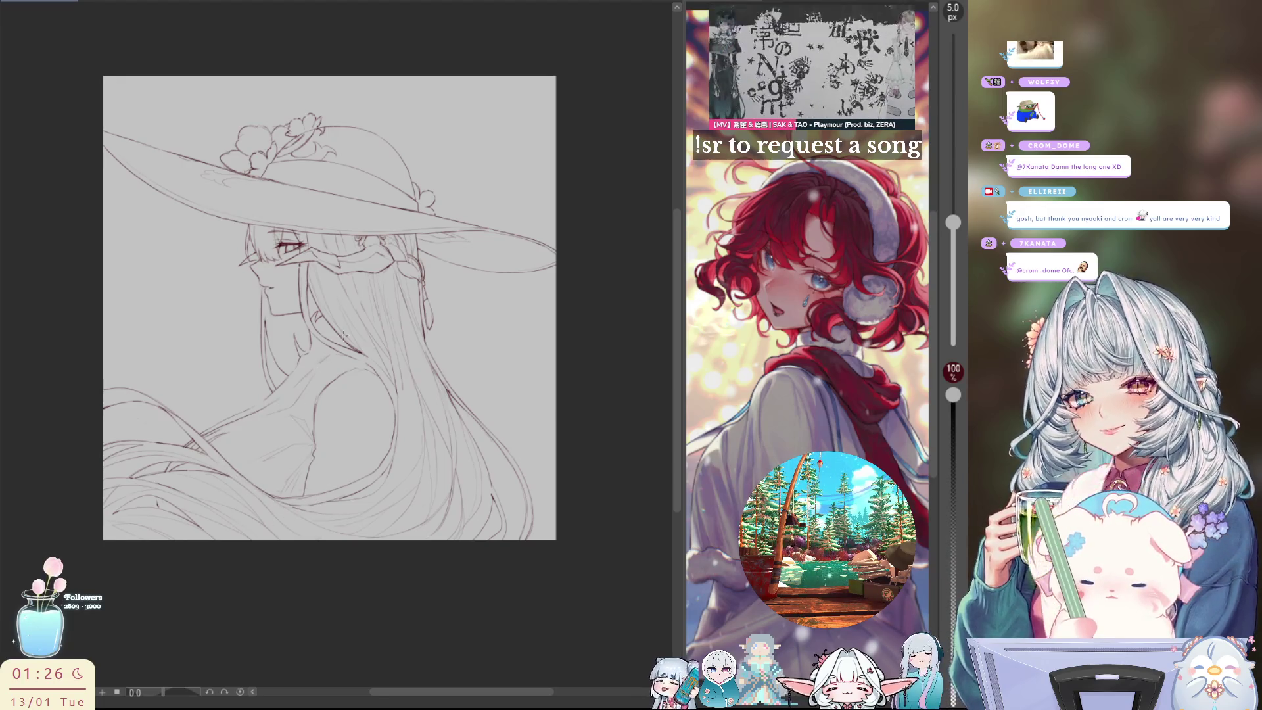
{"action": "key", "text": "h"}
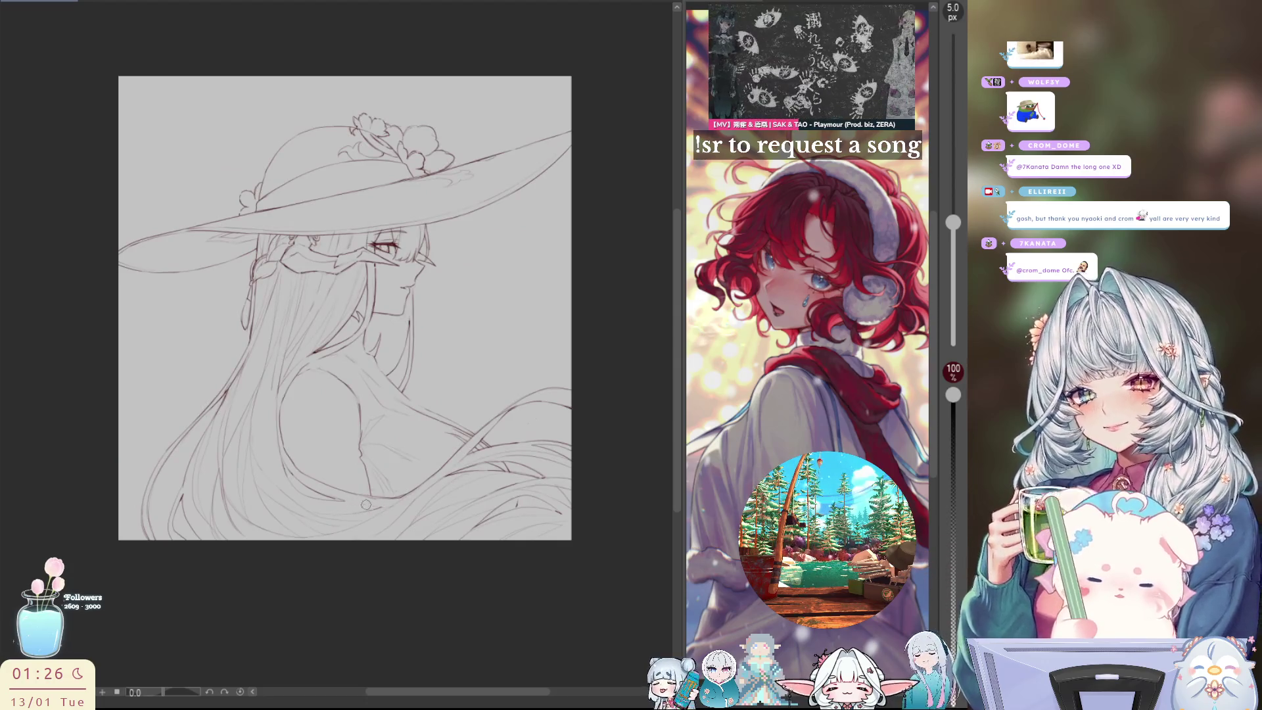
{"action": "key", "text": "h"}
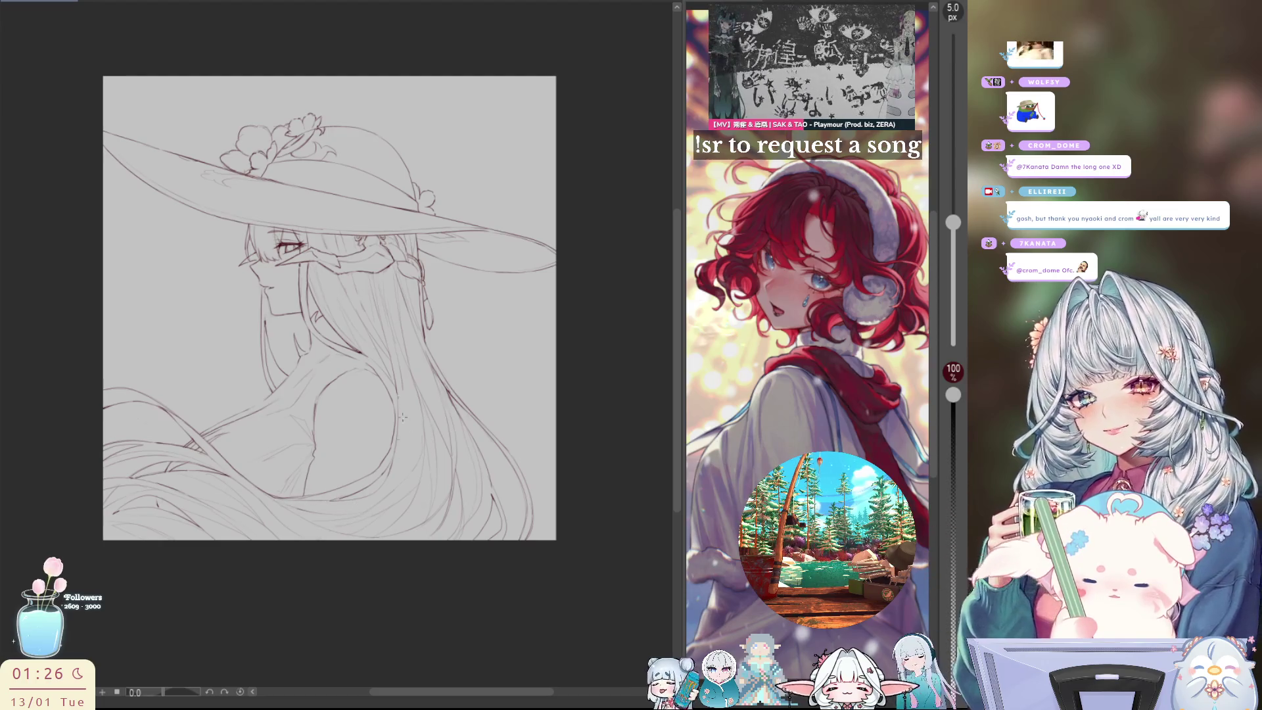
{"action": "key", "text": "h"}
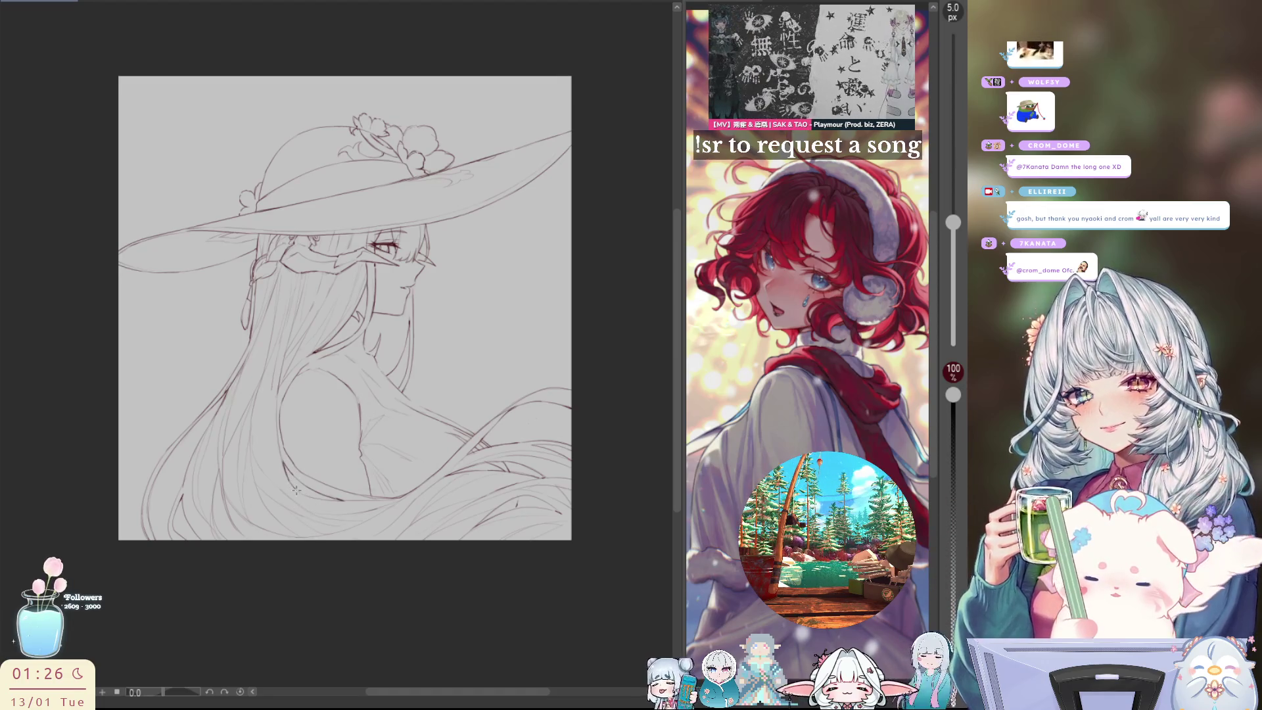
{"action": "key", "text": "h"}
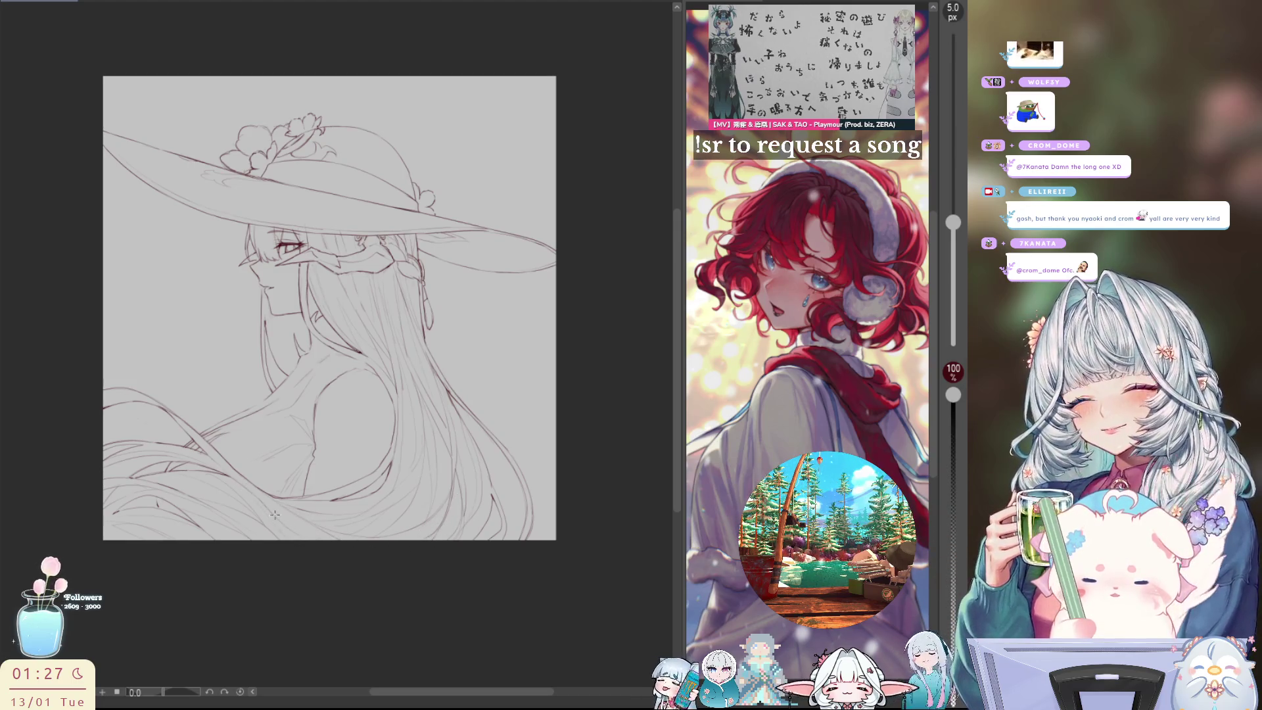
{"action": "key", "text": "h"}
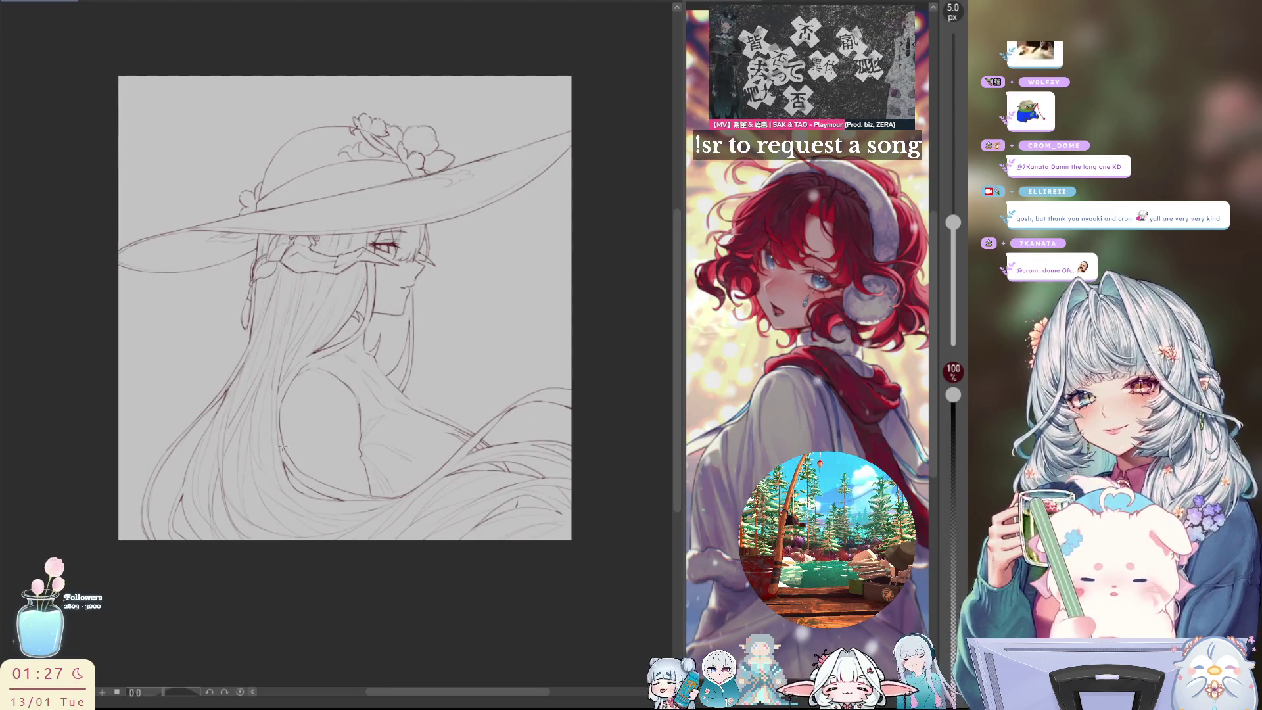
{"action": "key", "text": "h"}
{"action": "key", "text": "h"}
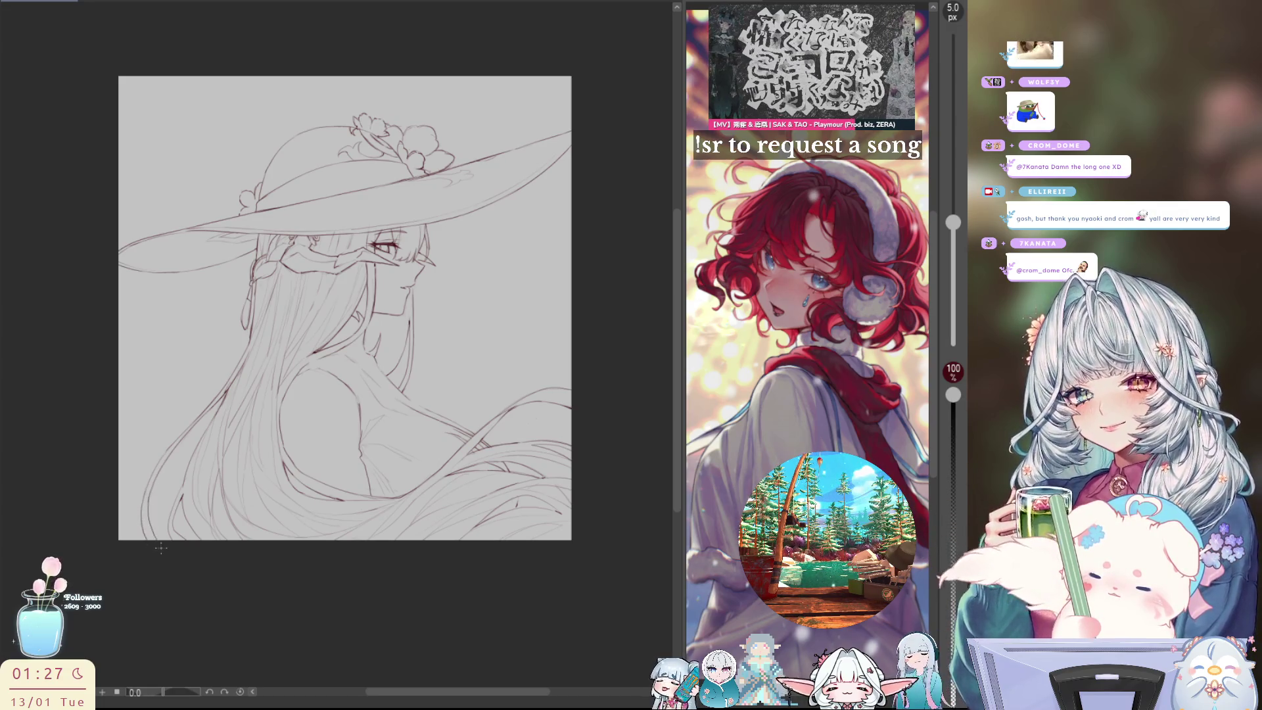
{"action": "key", "text": "h"}
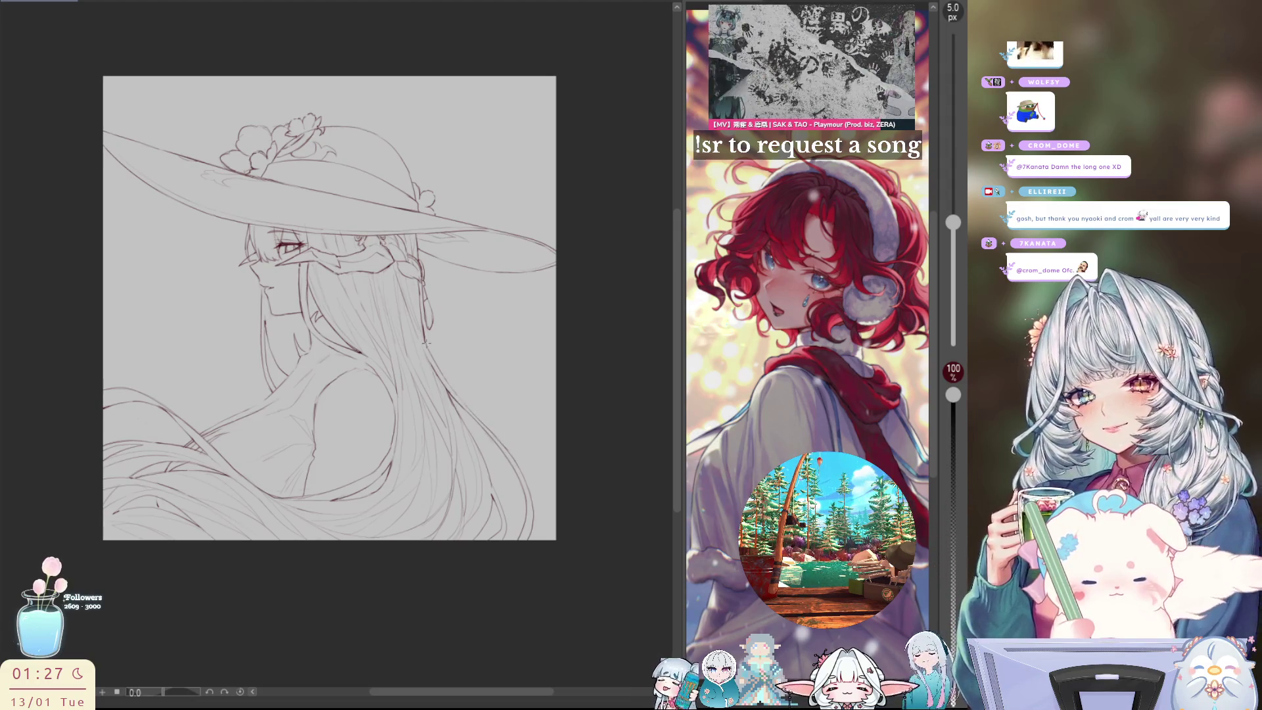
{"action": "key", "text": "h"}
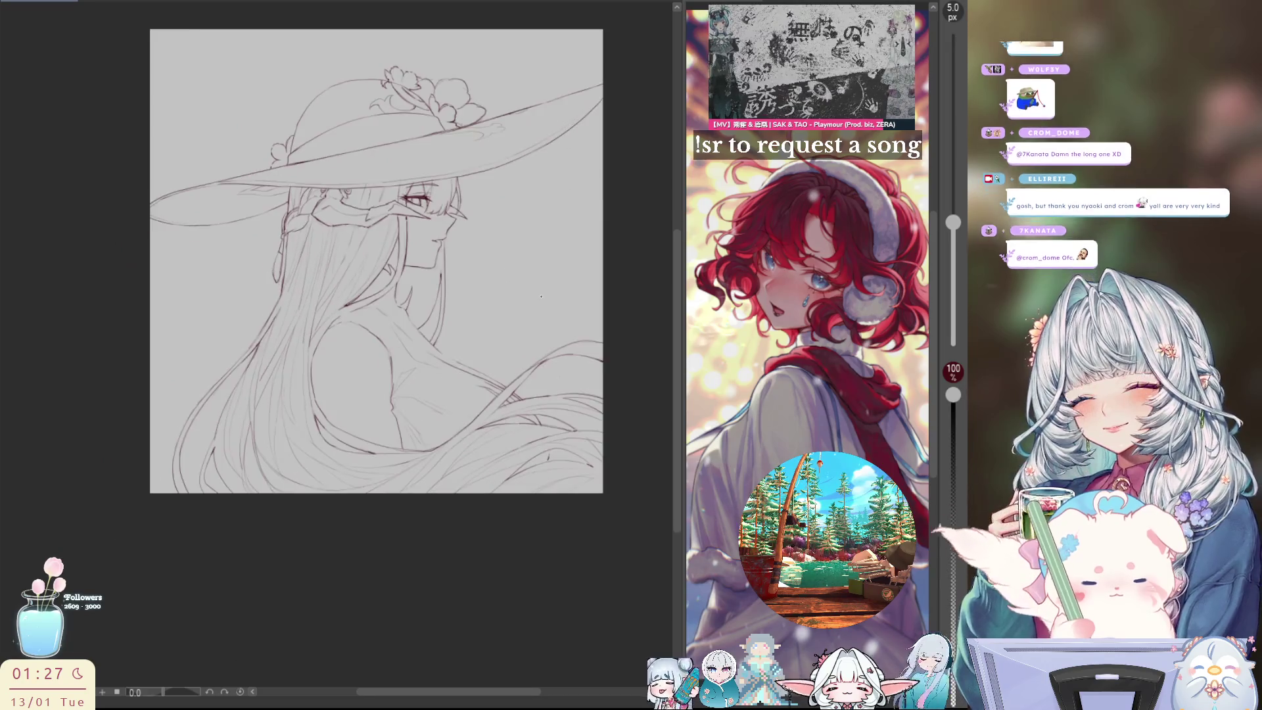
{"action": "scroll", "coordinate": [269, 383], "scroll_direction": "up", "scroll_amount": 1}
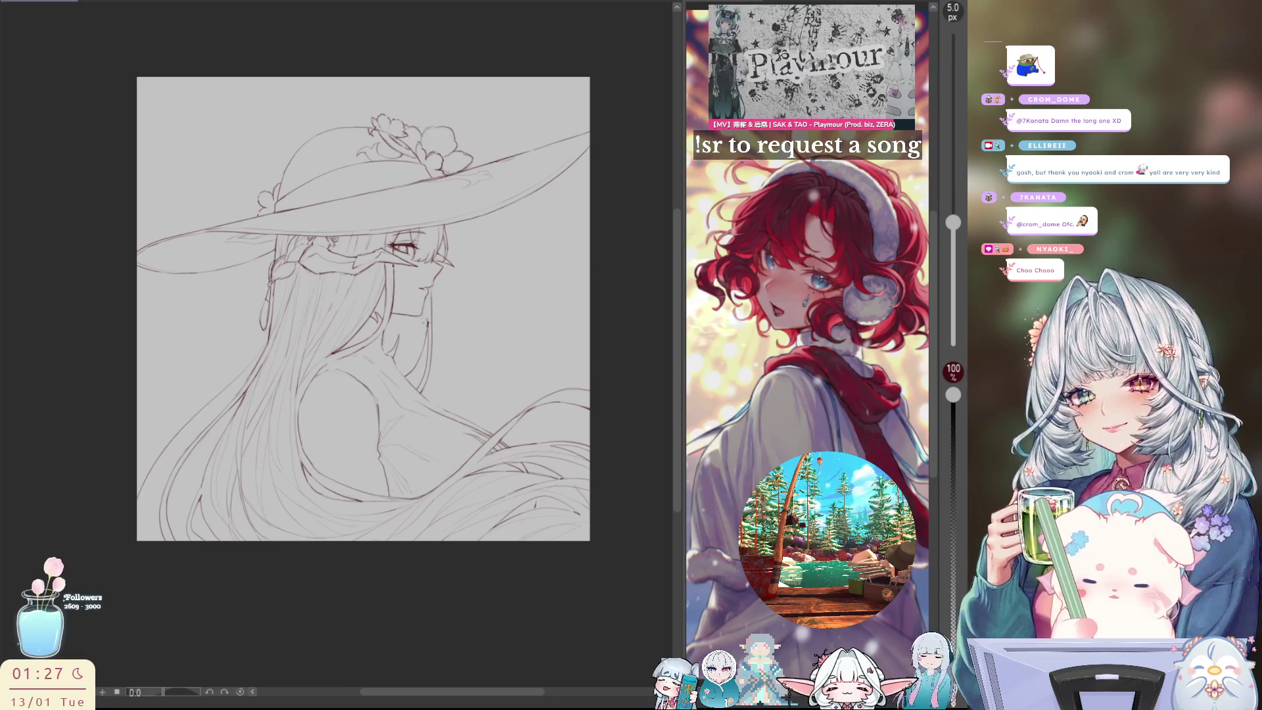
{"action": "key", "text": "h"}
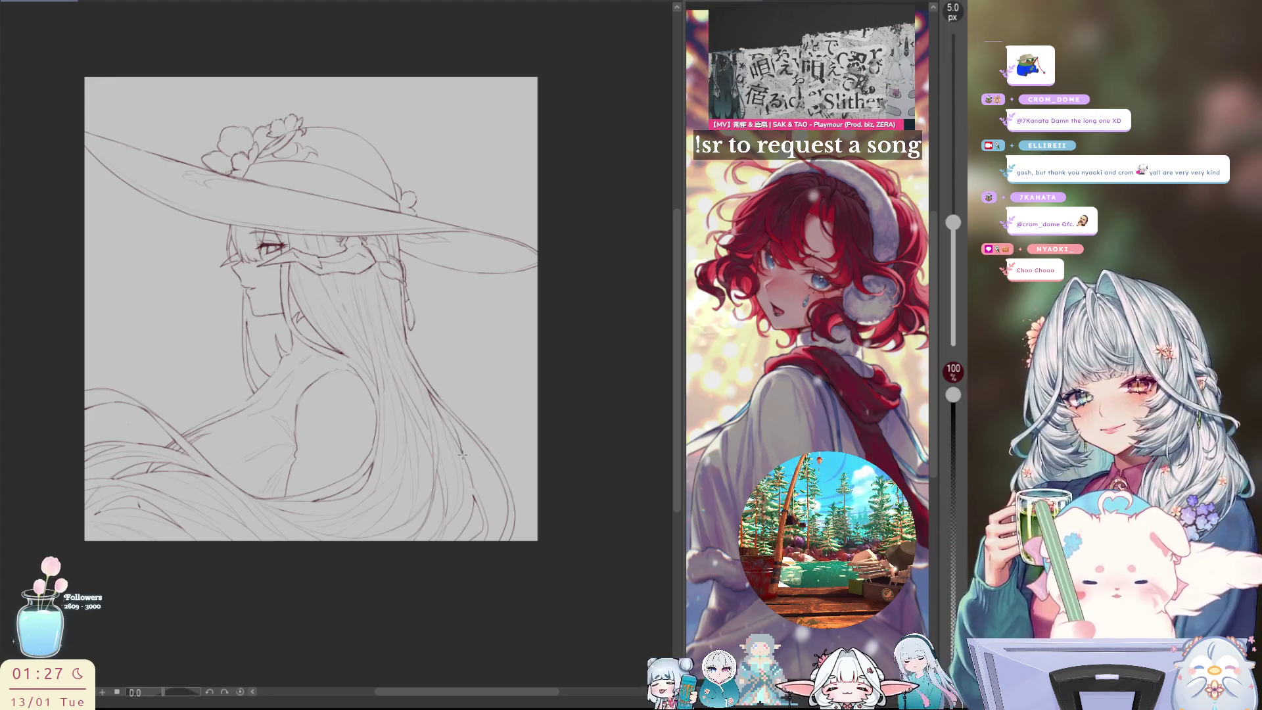
{"action": "key", "text": "h"}
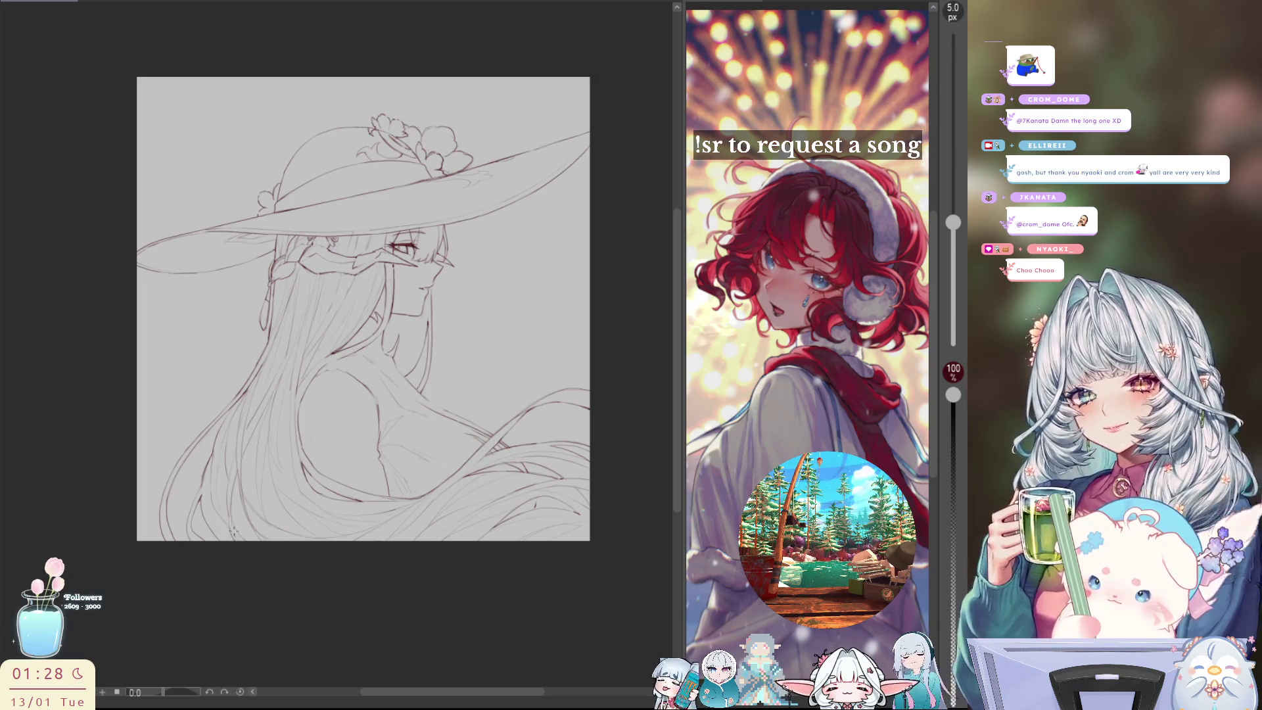
{"action": "key", "text": "h"}
{"action": "key", "text": "ctrl+plus"}
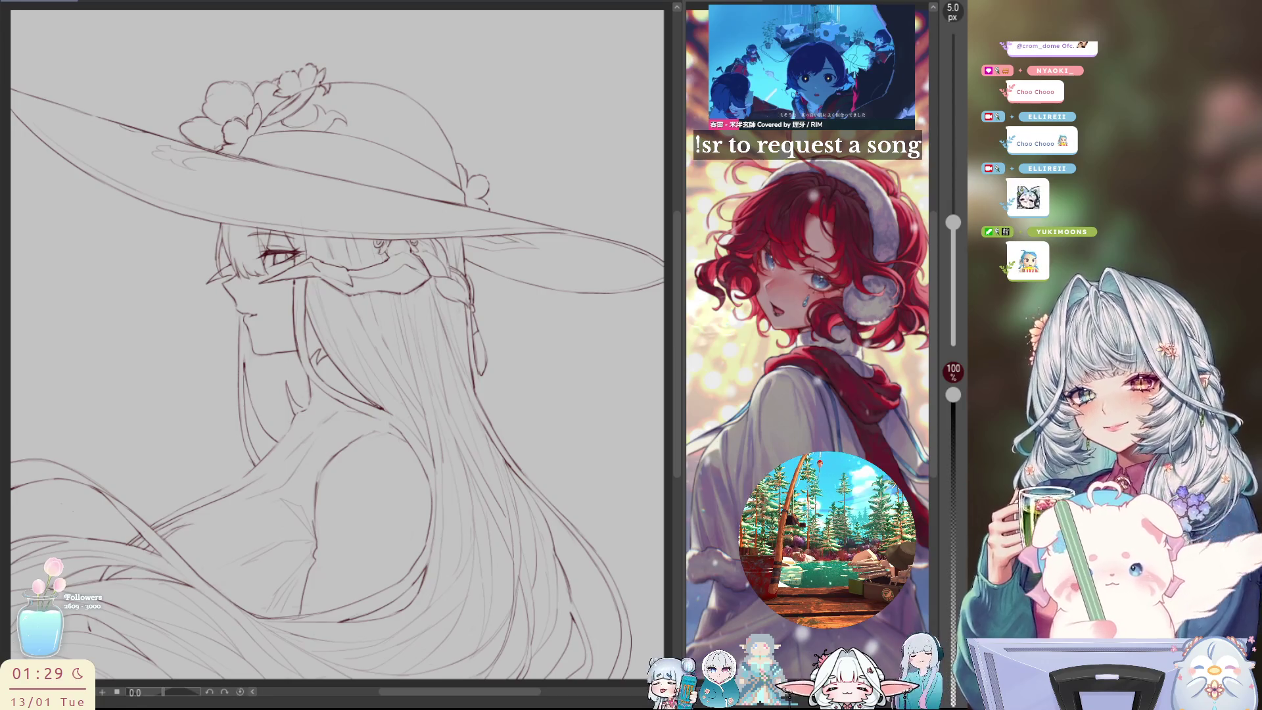
Make a few small pans, then zoom out until the whole flowered-hat sketch is visible
{"action": "left_click_drag", "start_coordinate": [520, 414], "coordinate": [514, 368]}
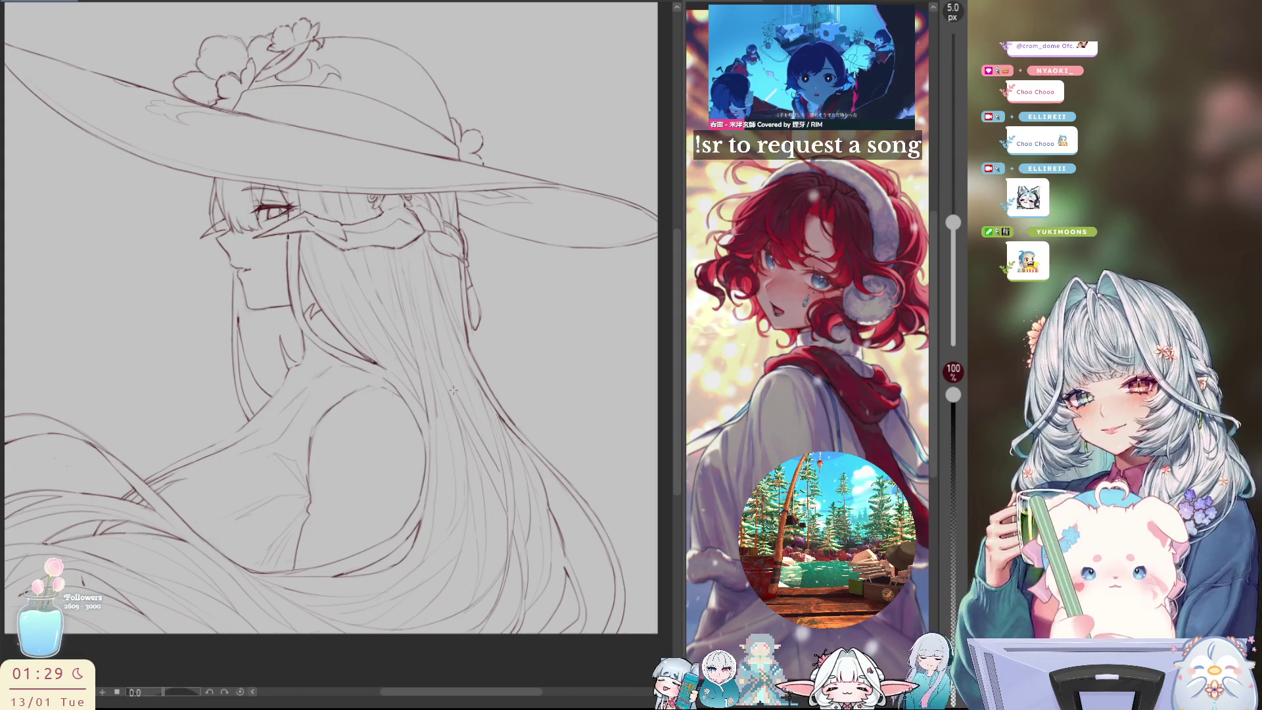
{"action": "left_click_drag", "start_coordinate": [514, 369], "coordinate": [521, 379]}
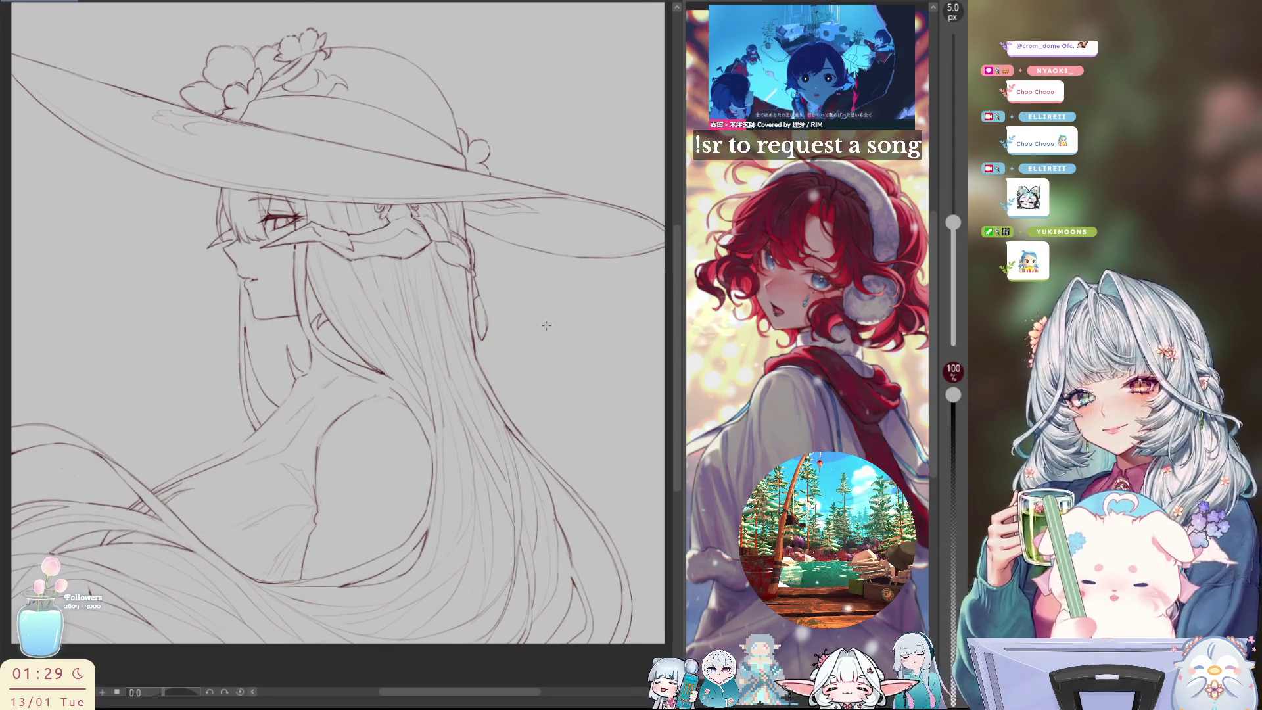
{"action": "left_click_drag", "start_coordinate": [547, 324], "coordinate": [544, 321]}
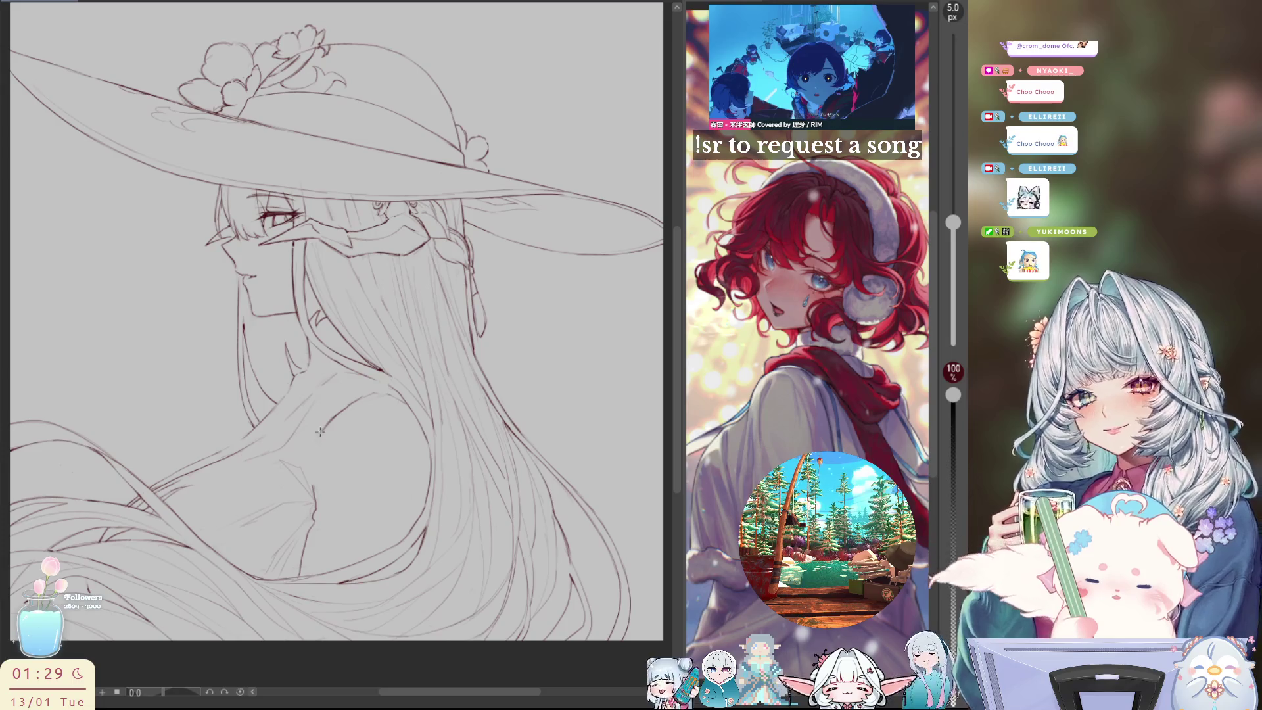
{"action": "scroll", "coordinate": [442, 302], "scroll_direction": "down", "scroll_amount": 1}
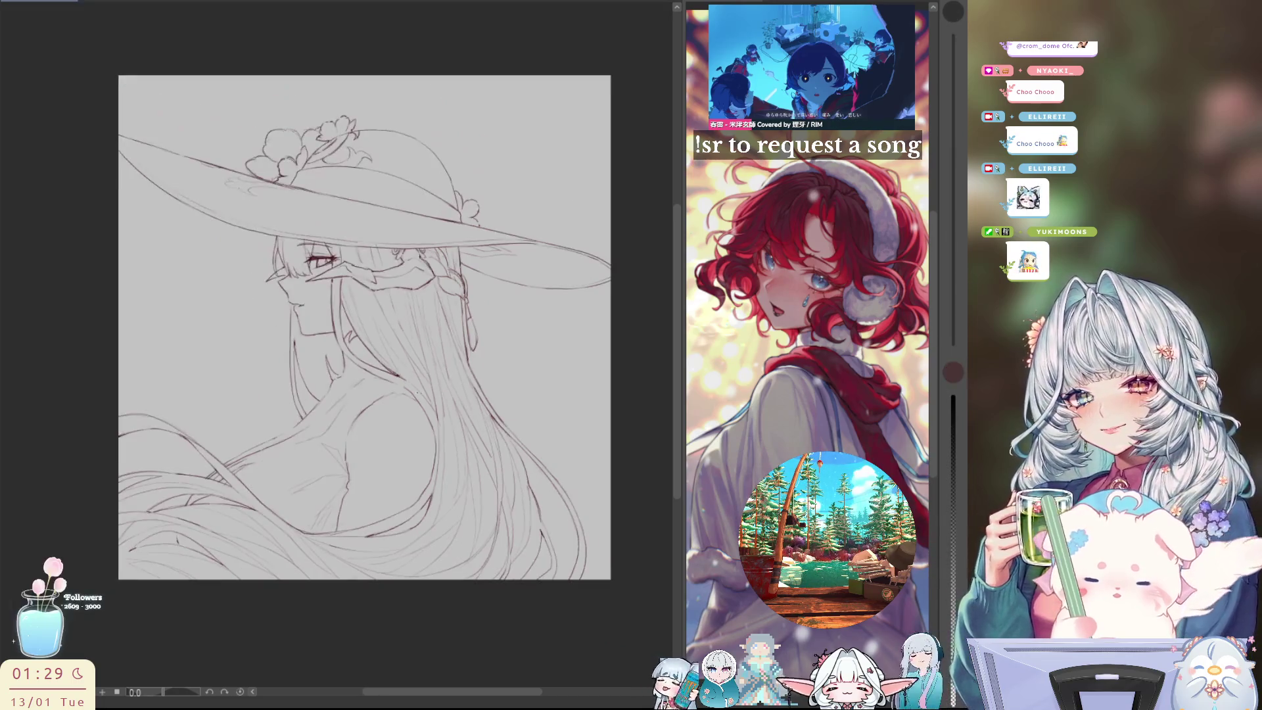
Zoom in on the head and chest, then draw a short line on the chest ornament
{"action": "scroll", "coordinate": [368, 417], "scroll_direction": "up", "scroll_amount": 1}
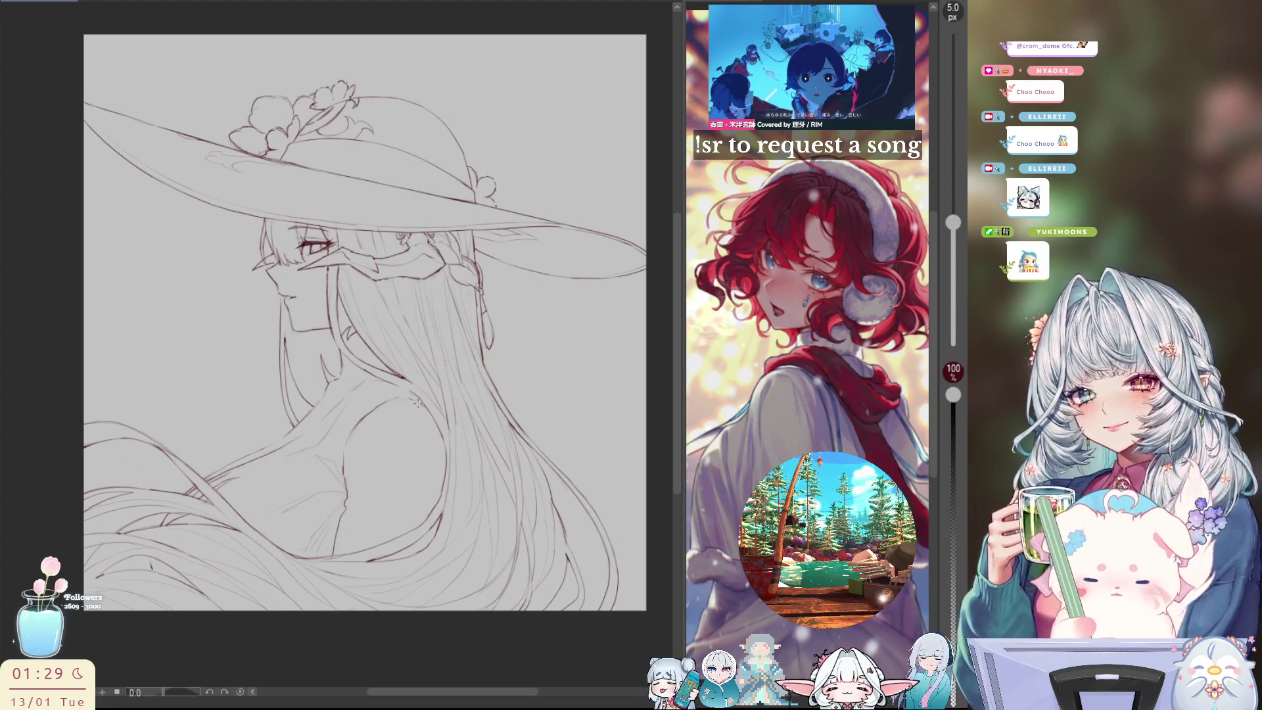
{"action": "left_click_drag", "start_coordinate": [416, 504], "coordinate": [375, 441]}
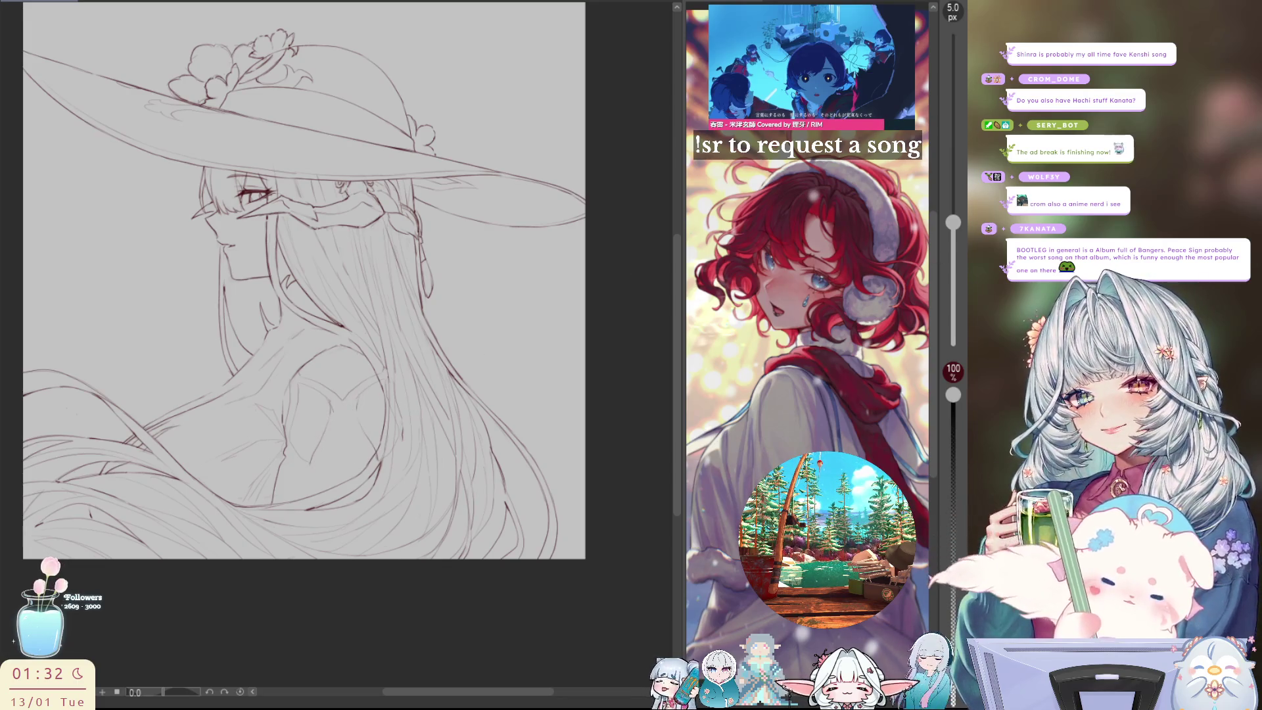
{"action": "left_click_drag", "start_coordinate": [273, 463], "coordinate": [223, 466]}
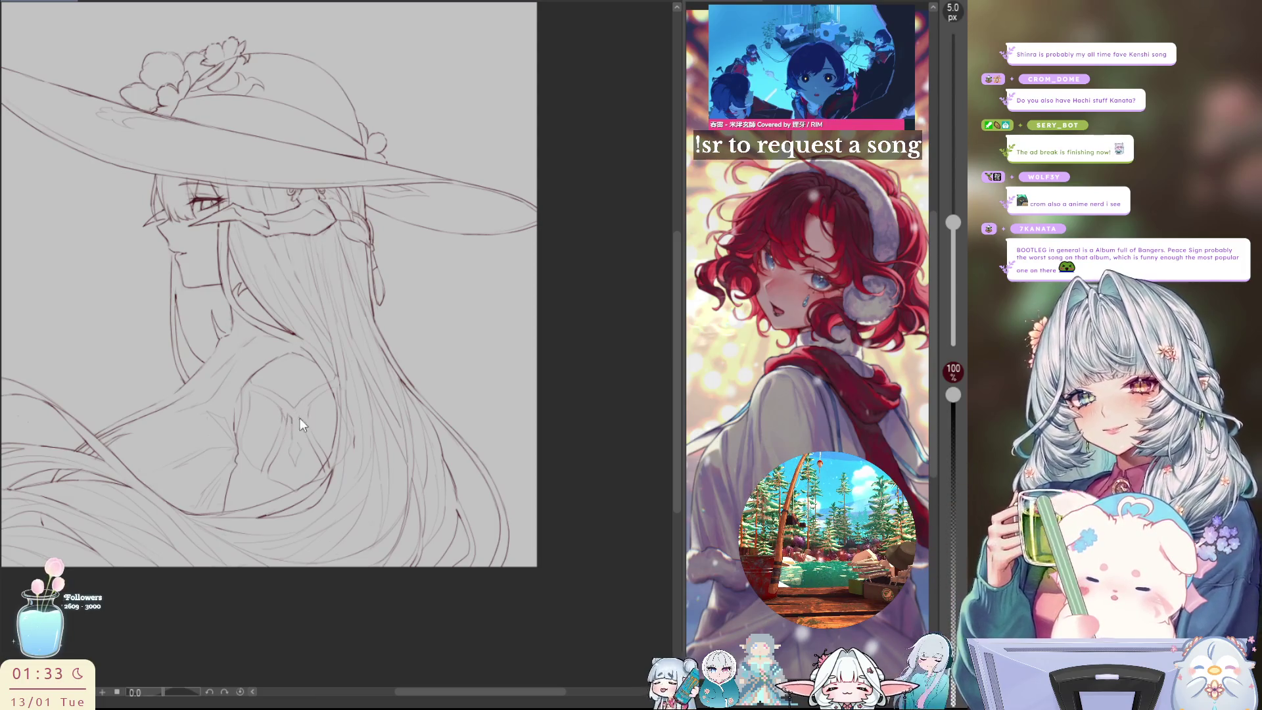
{"action": "left_click_drag", "start_coordinate": [300, 418], "coordinate": [303, 413]}
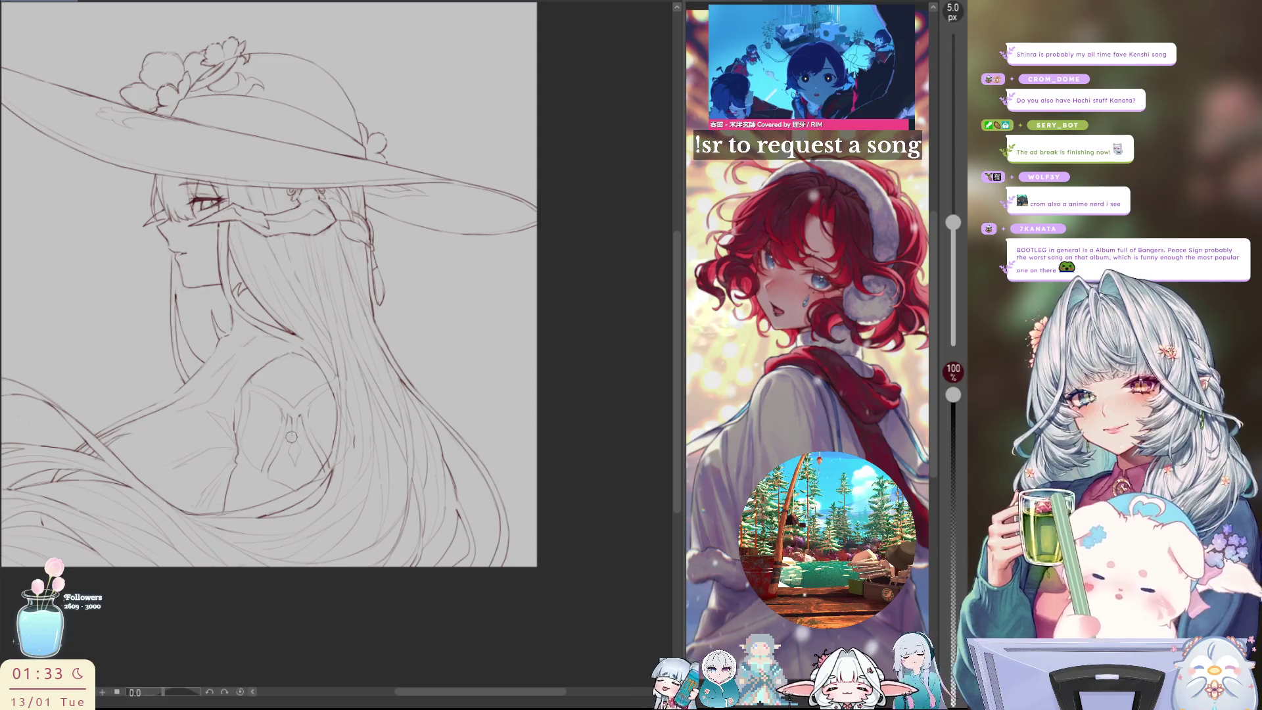
Lasso the chest ornament, transform and confirm it, then deselect and enlarge the brush
{"action": "key", "text": "m"}
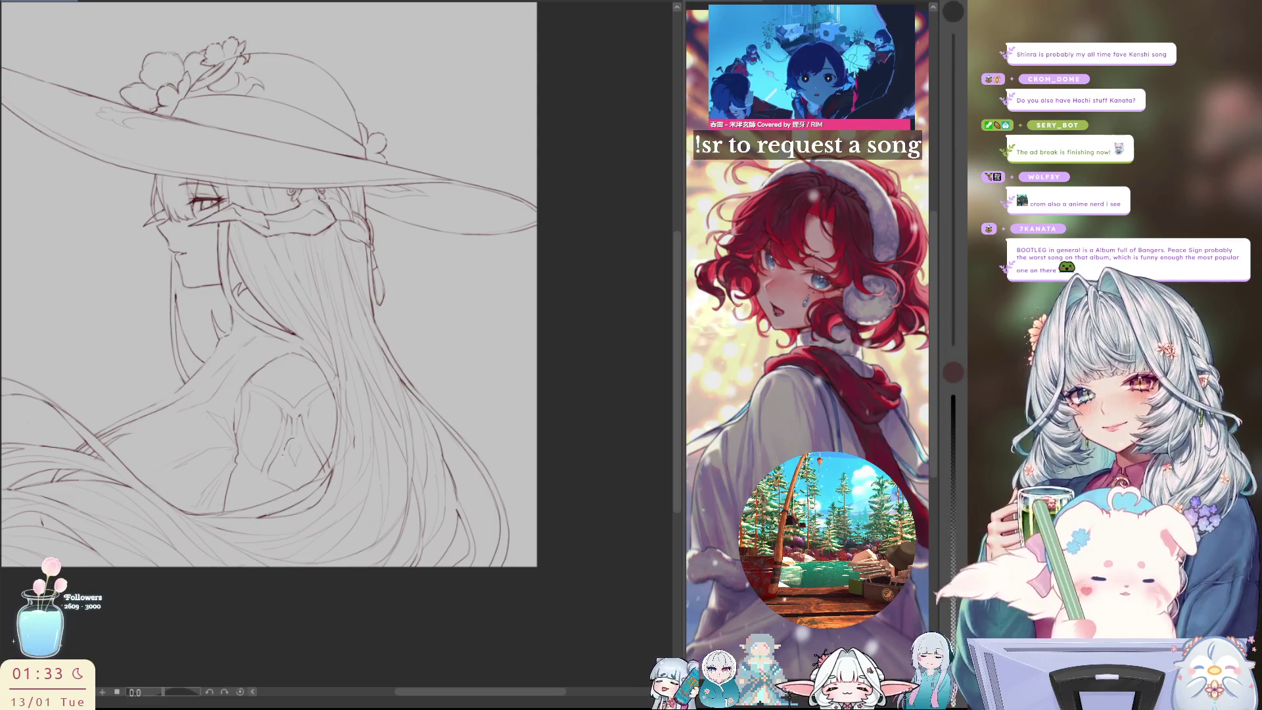
{"action": "left_click_drag", "start_coordinate": [295, 438], "coordinate": [290, 468]}
{"action": "left_click", "coordinate": [374, 499]}
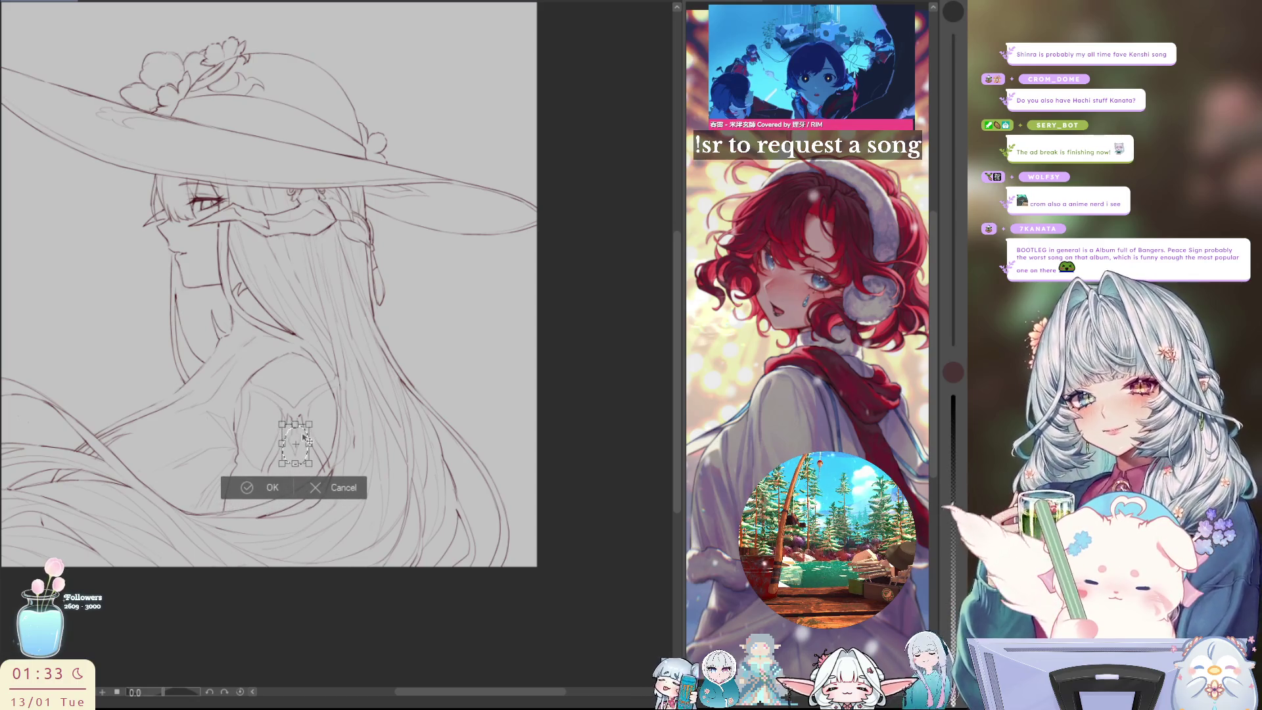
{"action": "left_click", "coordinate": [267, 488]}
{"action": "left_click", "coordinate": [134, 488]}
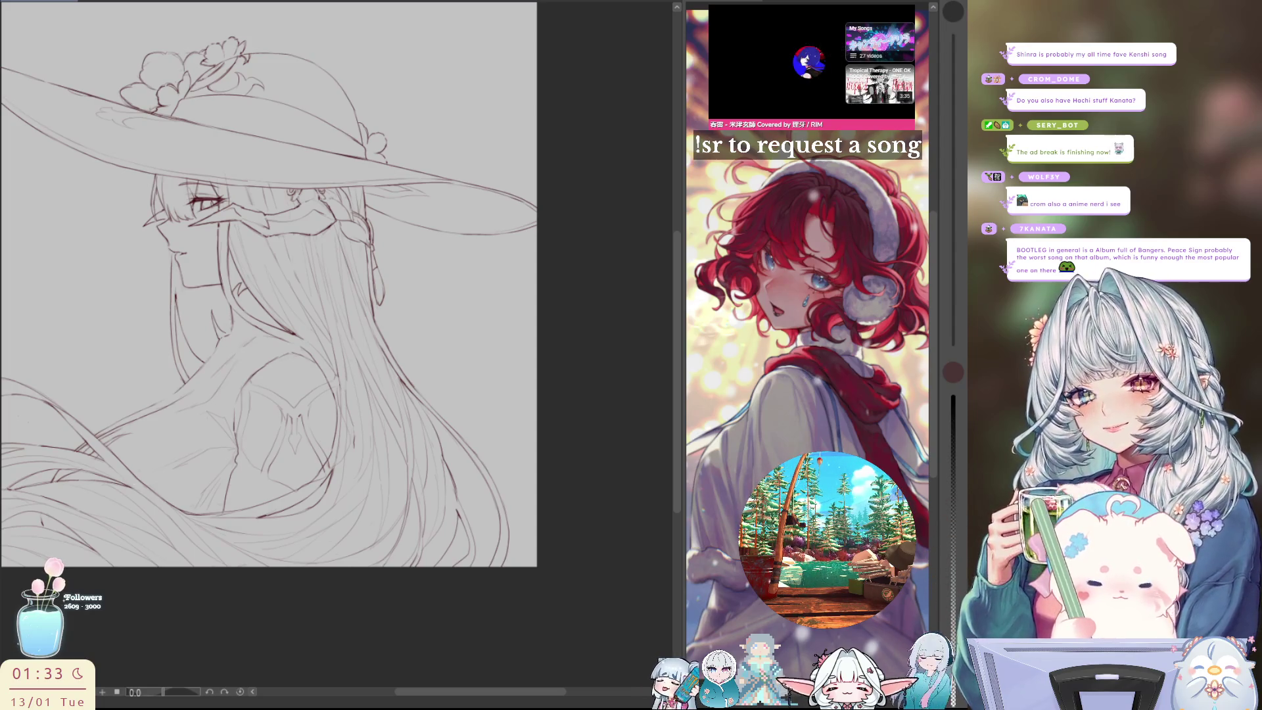
{"action": "key", "text": "bracketright"}
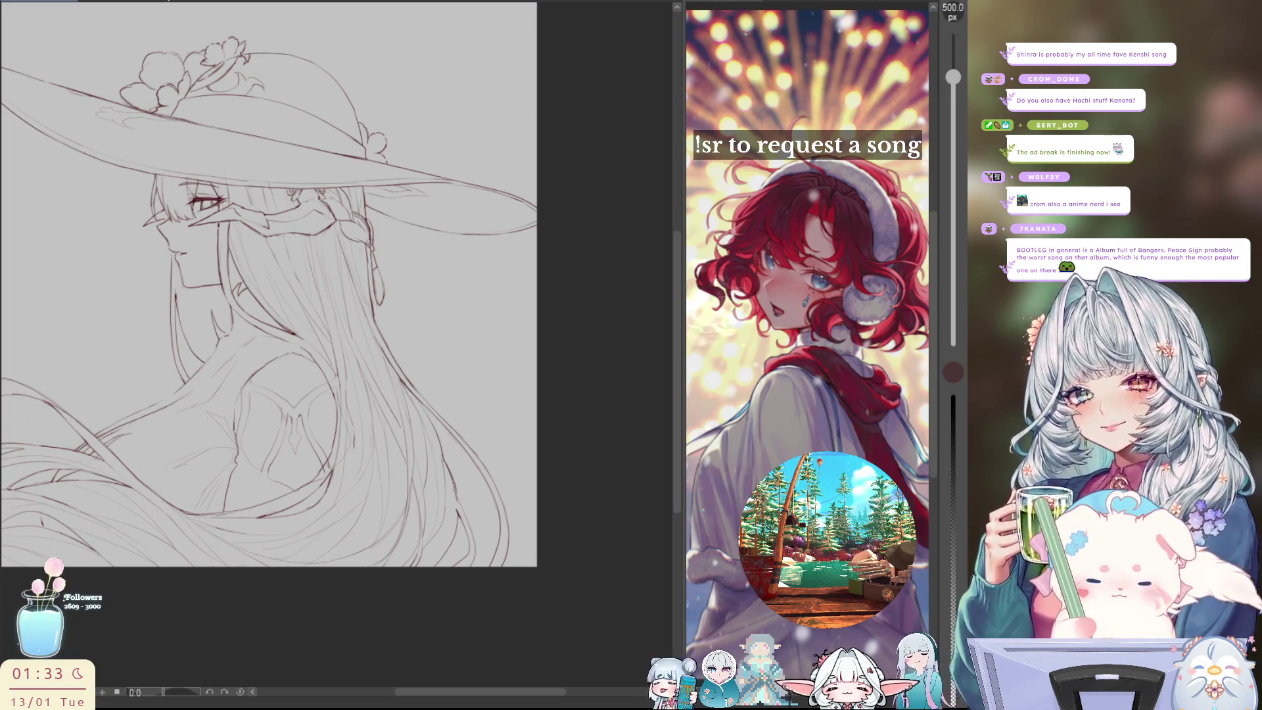
Stretch the chest ornament slightly taller toward the bottom and switch back to the pen
{"action": "key", "text": "ctrl+t"}
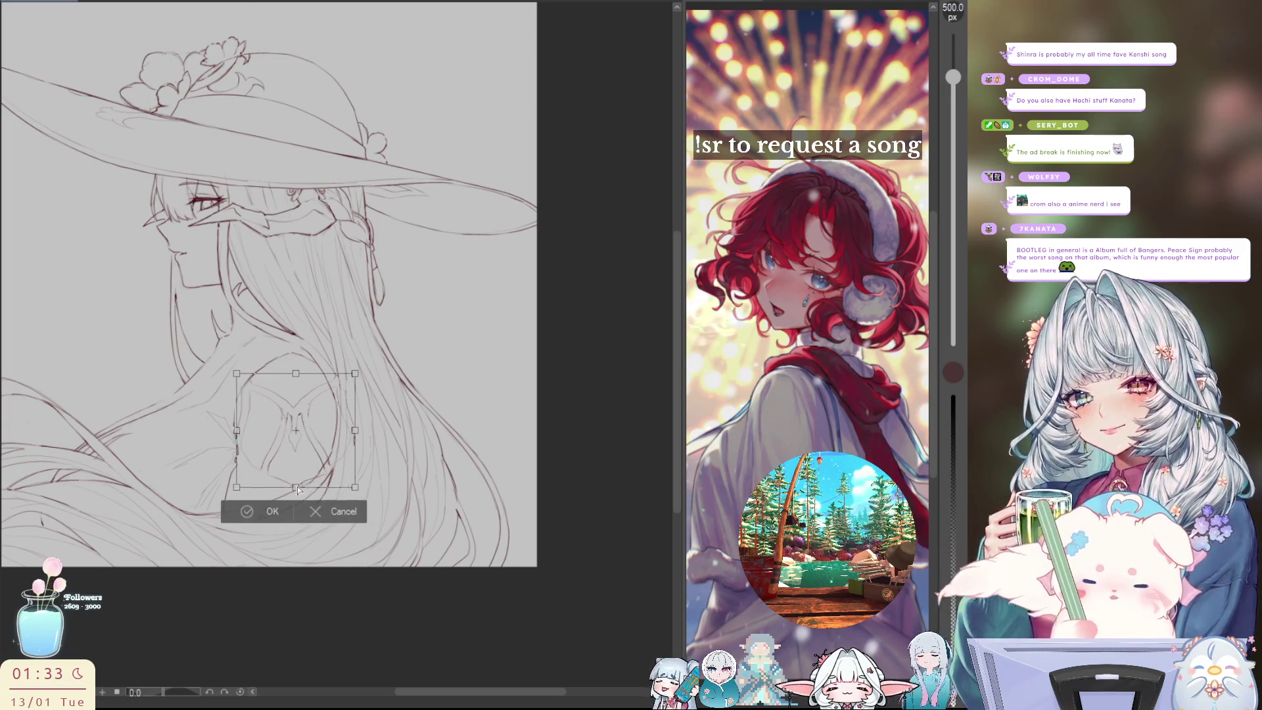
{"action": "left_click_drag", "start_coordinate": [297, 487], "coordinate": [301, 478]}
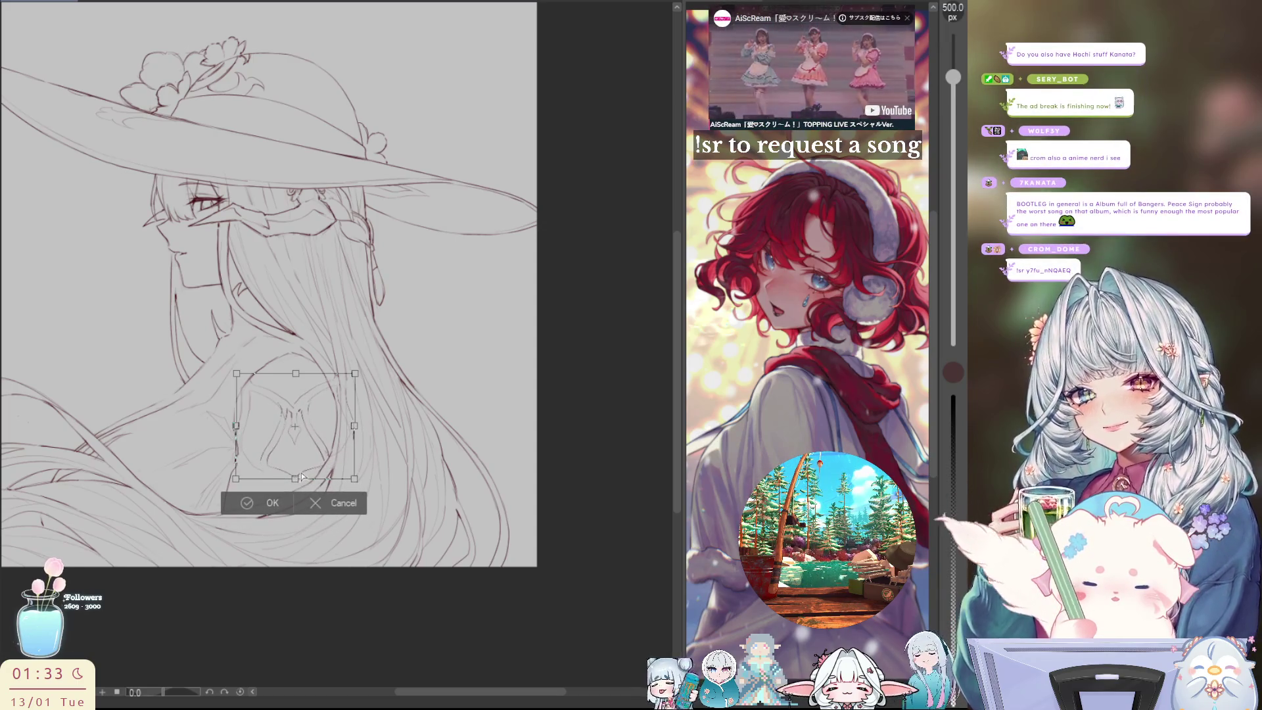
{"action": "left_click", "coordinate": [244, 507]}
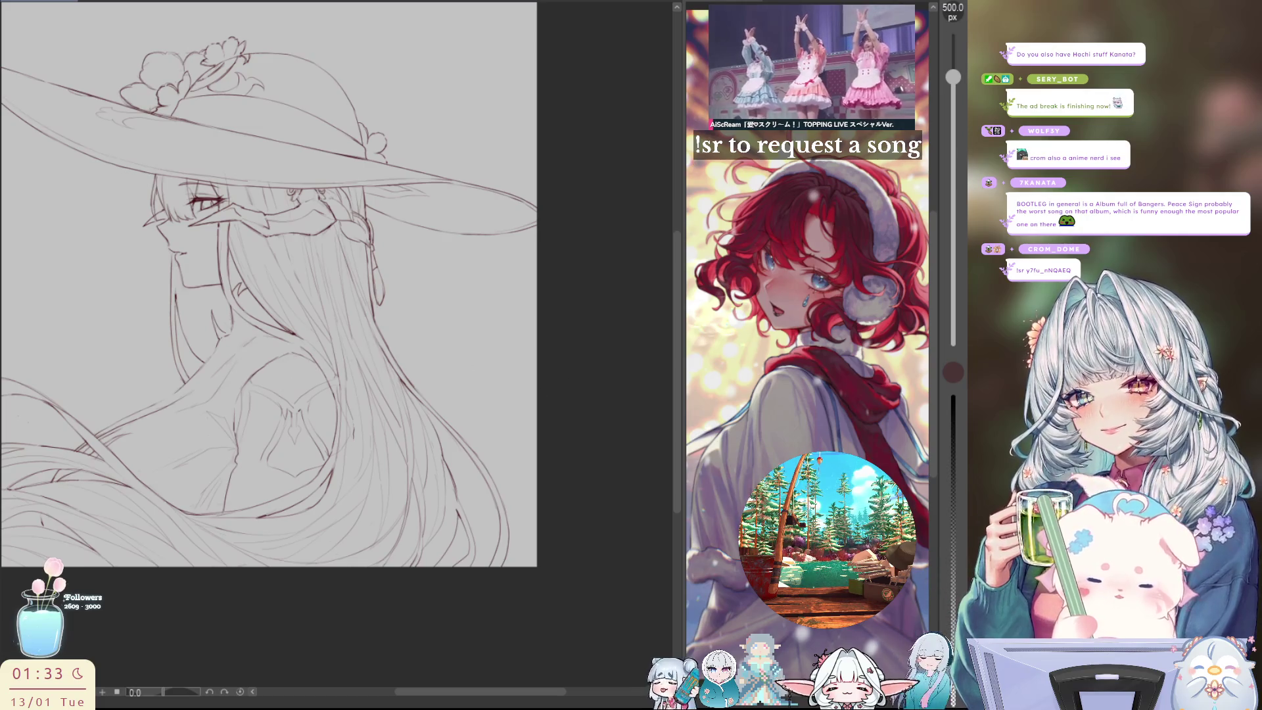
{"action": "key", "text": "p"}
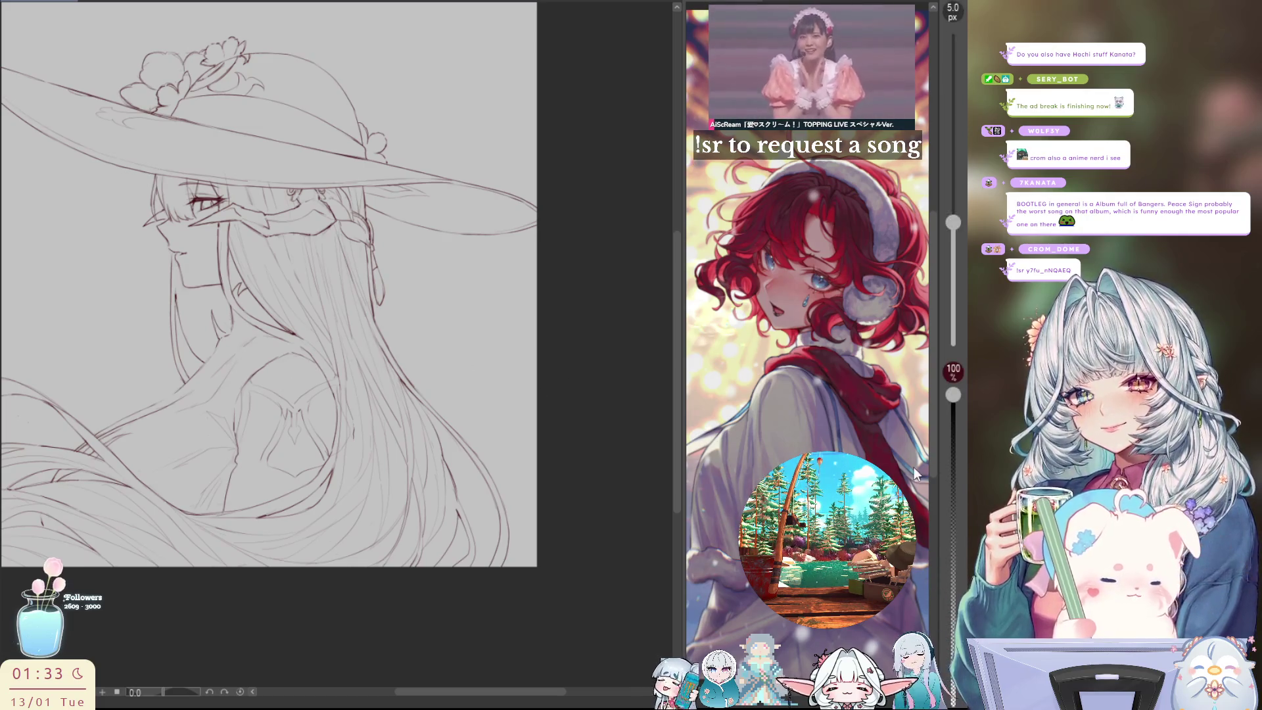
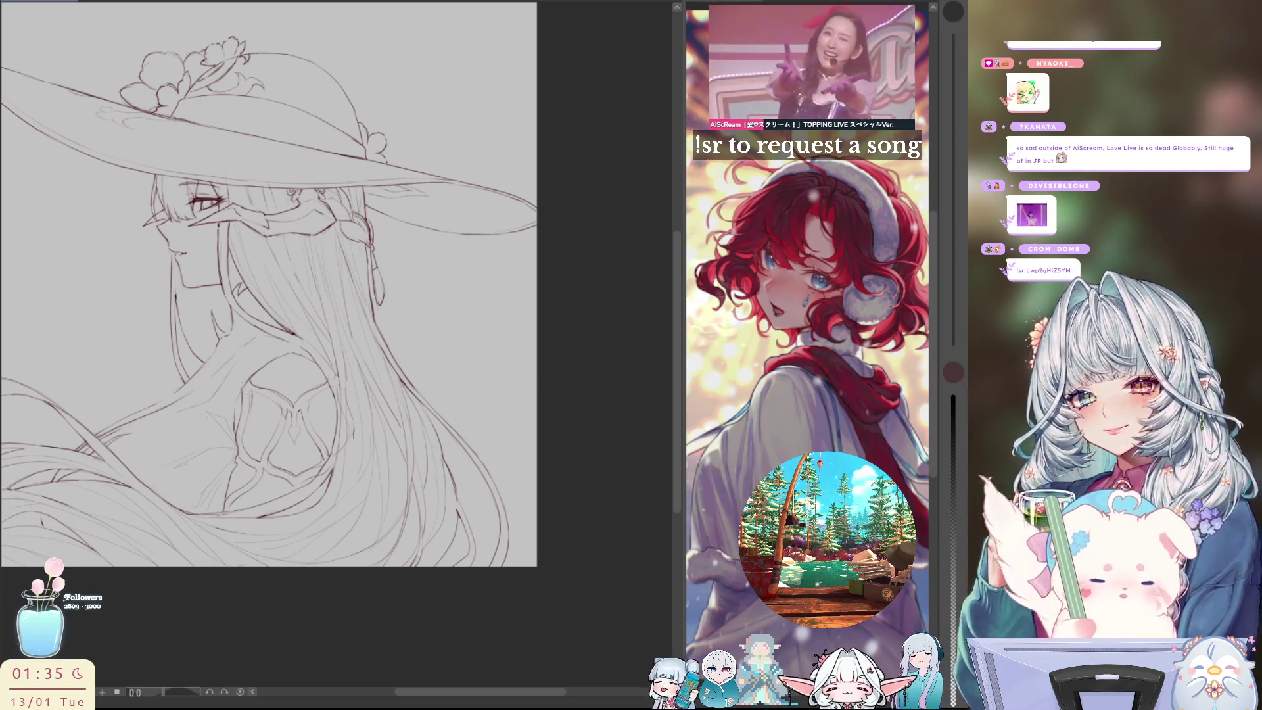
Stroke a line across the chest, squash the lassoed diamond lines upward, then delete them
{"action": "mouse_move", "coordinate": [277, 373]}
{"action": "left_mouse_down"}
{"action": "mouse_move", "coordinate": [284, 444]}
{"action": "mouse_move", "coordinate": [292, 347]}
{"action": "left_mouse_up"}
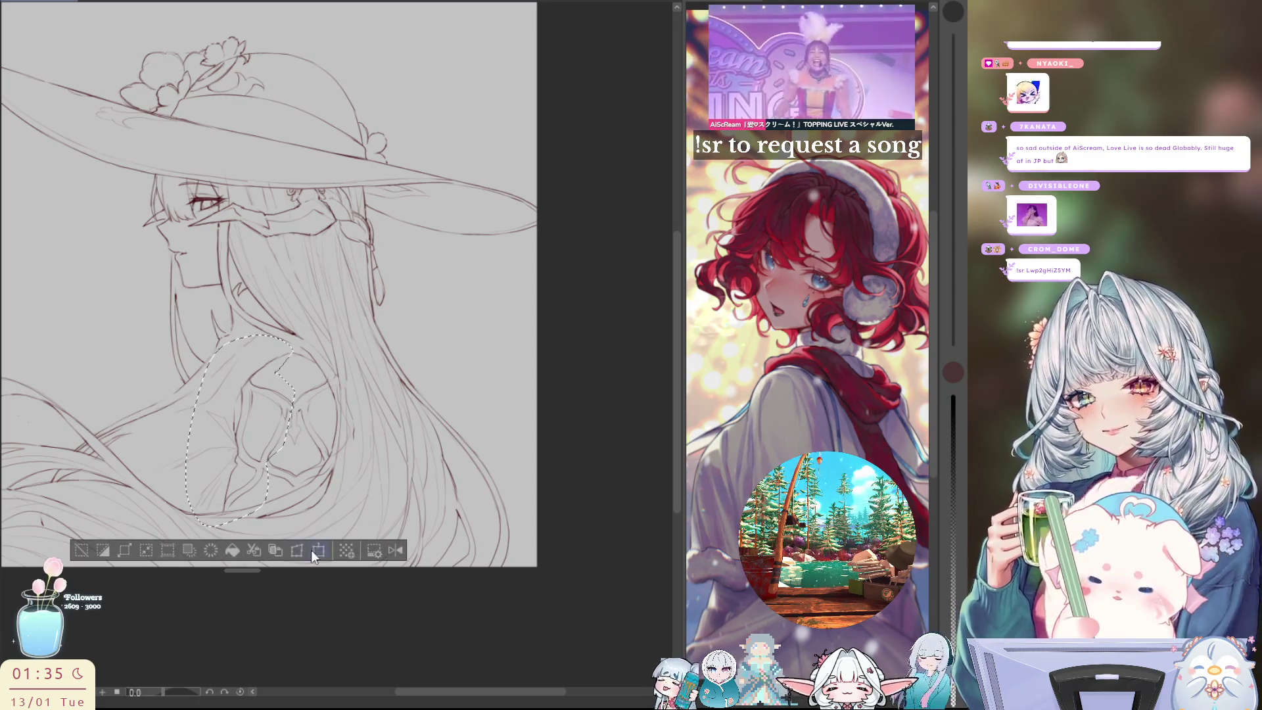
{"action": "left_click", "coordinate": [319, 551]}
{"action": "key", "text": "h"}
{"action": "left_click_drag", "start_coordinate": [453, 511], "coordinate": [452, 496]}
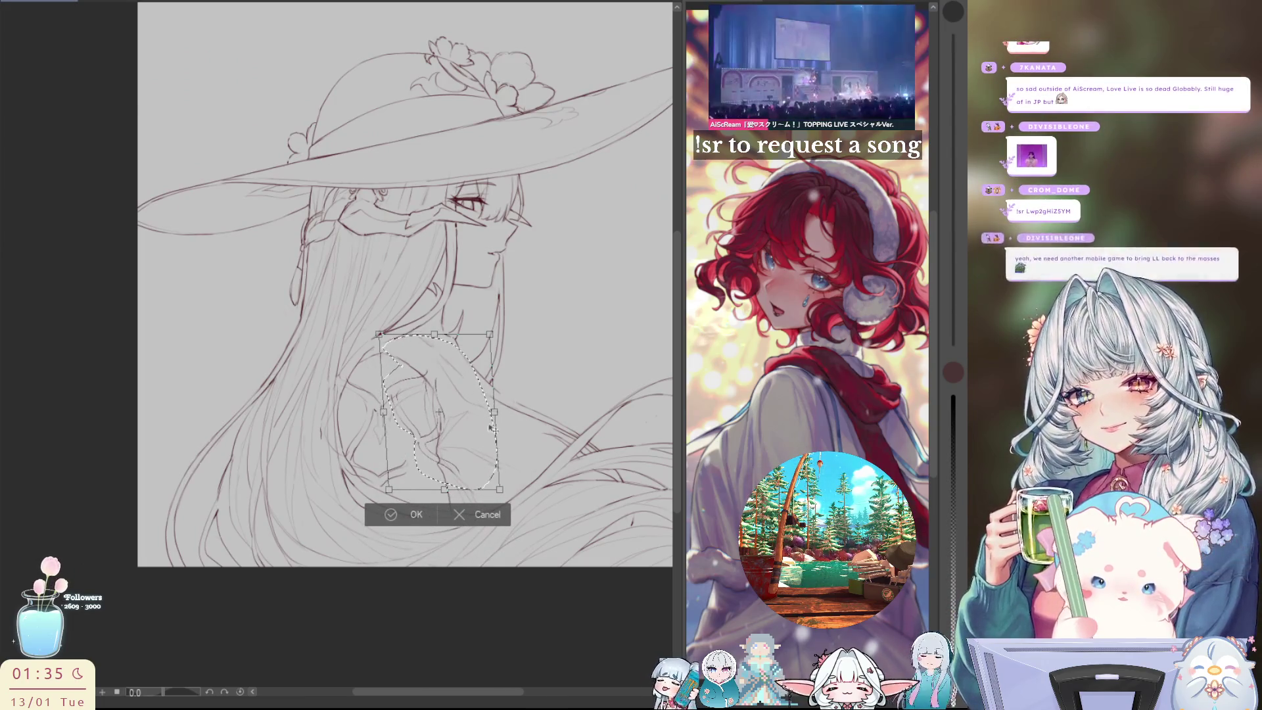
{"action": "key", "text": "h"}
{"action": "left_click", "coordinate": [213, 549]}
{"action": "key", "text": "Delete"}
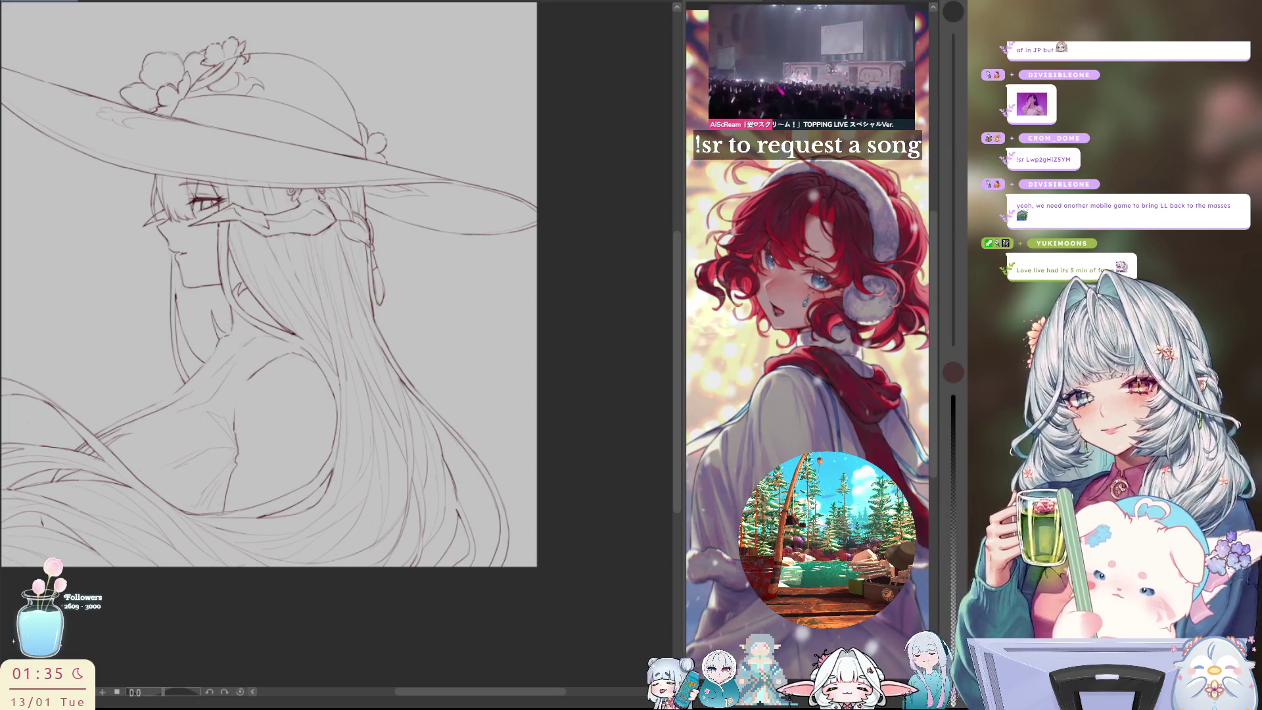
Undo the deletion so the lassoed diamond-shaped chest lines return to the line art
{"action": "key", "text": "ctrl+z"}
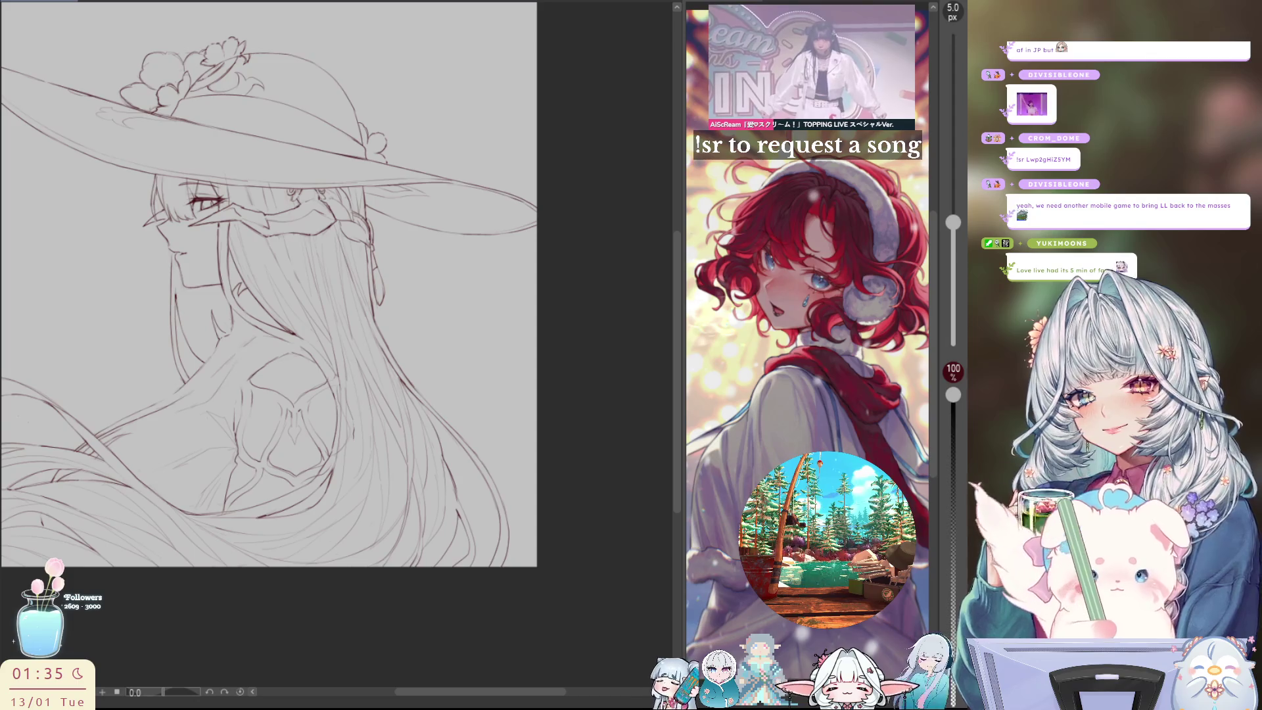